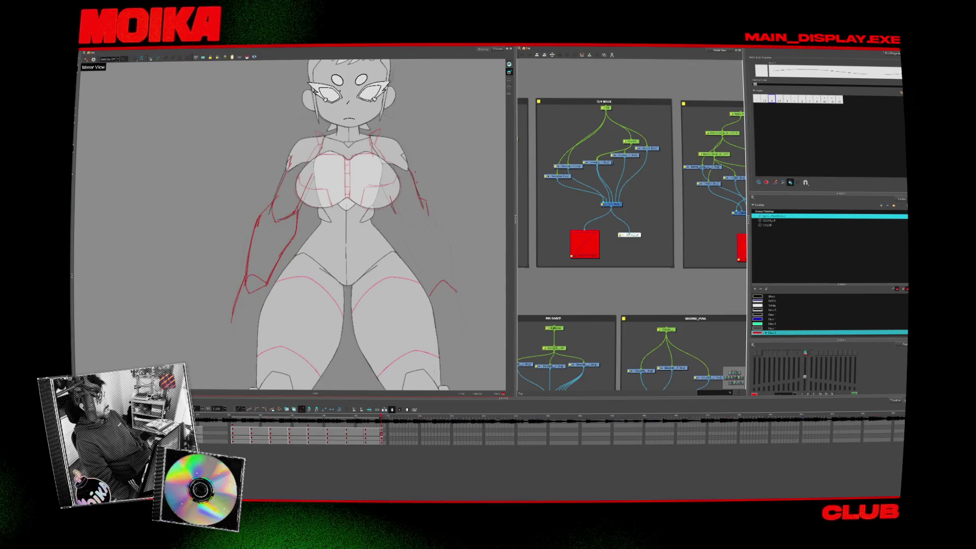
# Drag the browser window showing the artwork feed over the Harmony scene.
pyautogui.moveTo(362, 56); pyautogui.dragTo(419, 90)
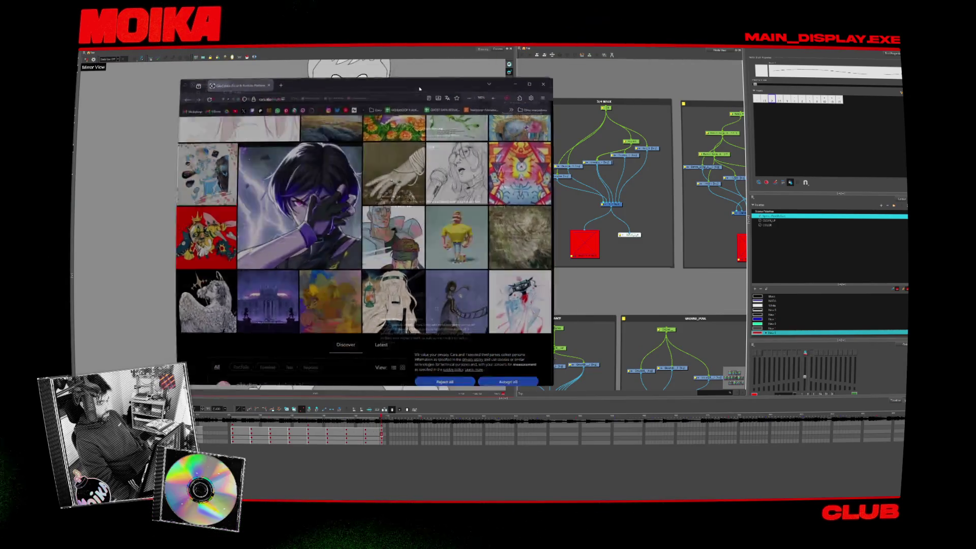
# Maximize the browser, reach Cara's About page via the top-right menu, and start a new blank tab.
pyautogui.doubleClick(419, 90)
pyautogui.scroll(10, 646, 329)
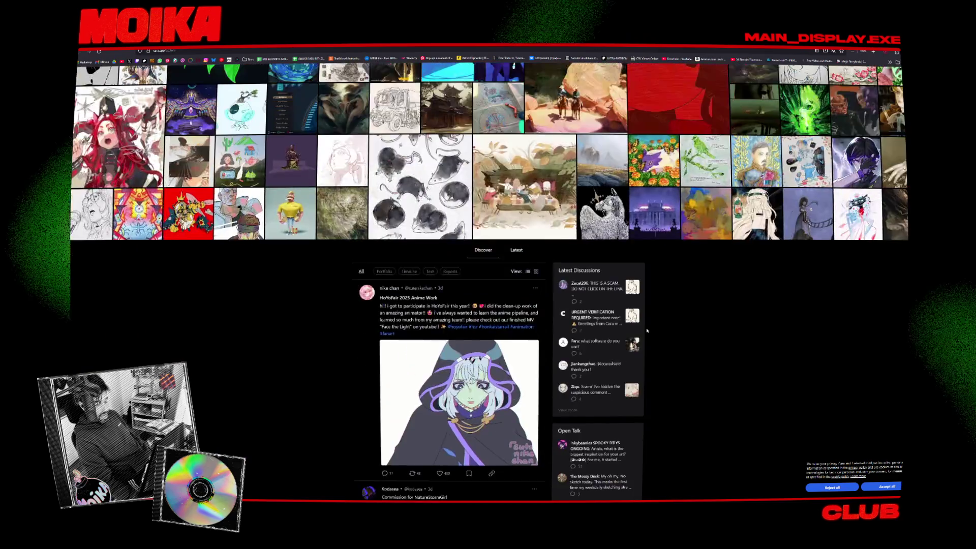
pyautogui.scroll(5, 647, 330)
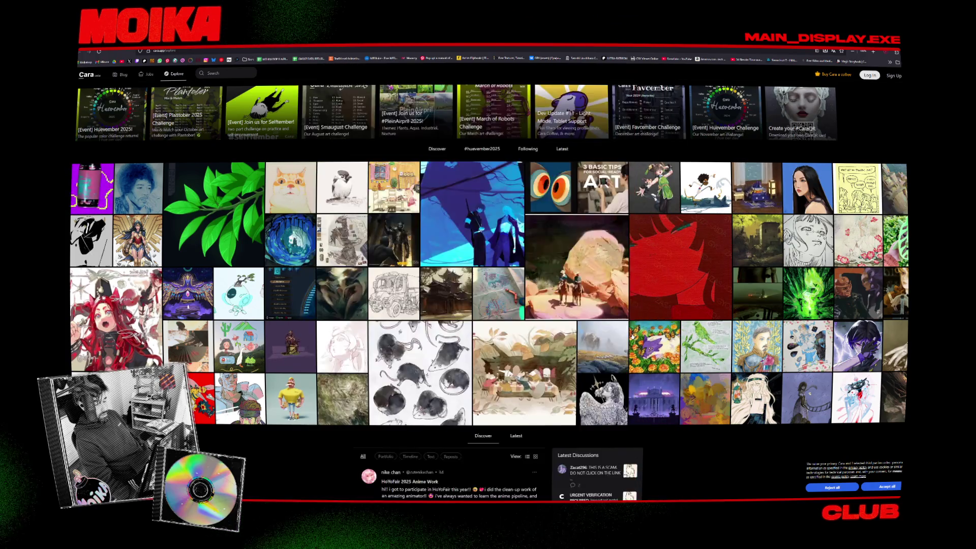
pyautogui.moveTo(856, 344)
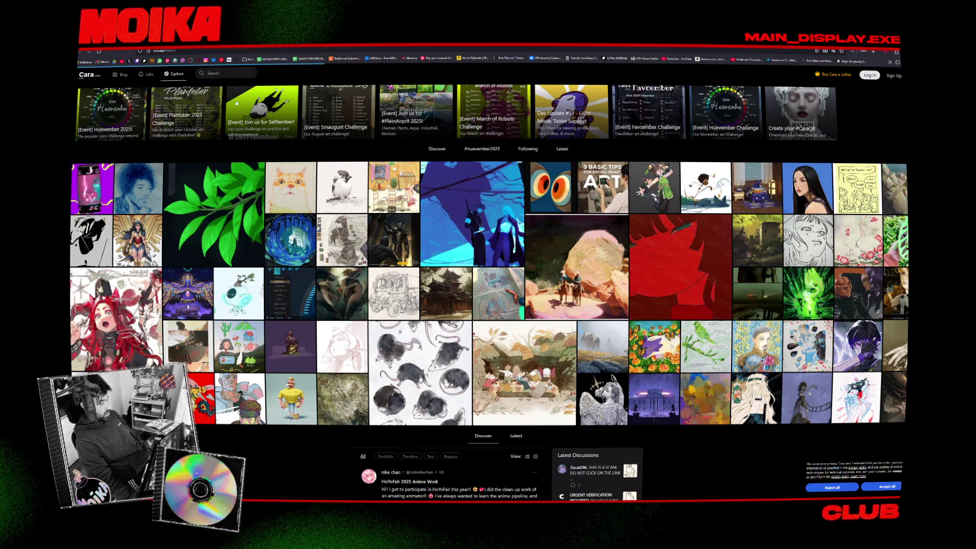
pyautogui.scroll(-10, 235, 103)
pyautogui.scroll(-5, 662, 169)
pyautogui.scroll(-5, 663, 169)
pyautogui.scroll(-1, 662, 169)
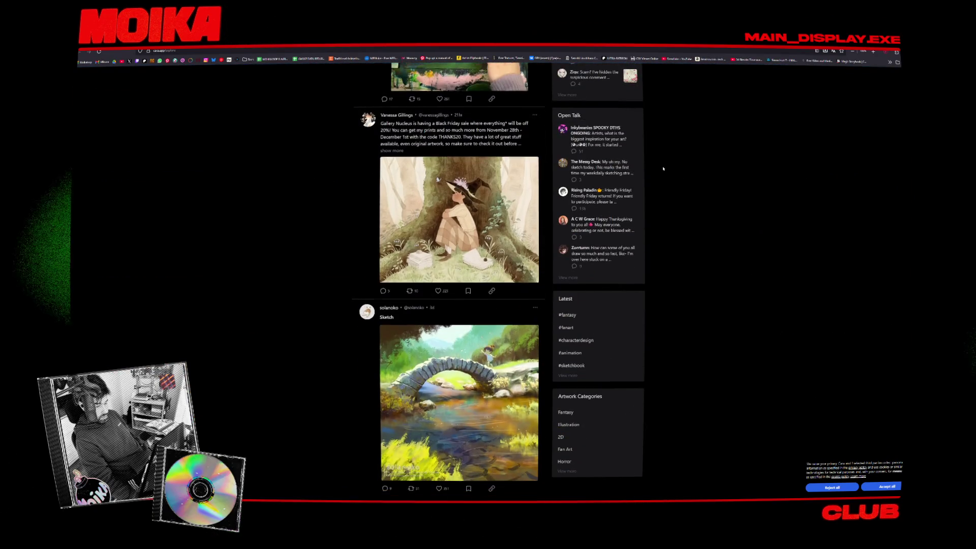
pyautogui.scroll(-1, 675, 260)
pyautogui.scroll(-5, 705, 229)
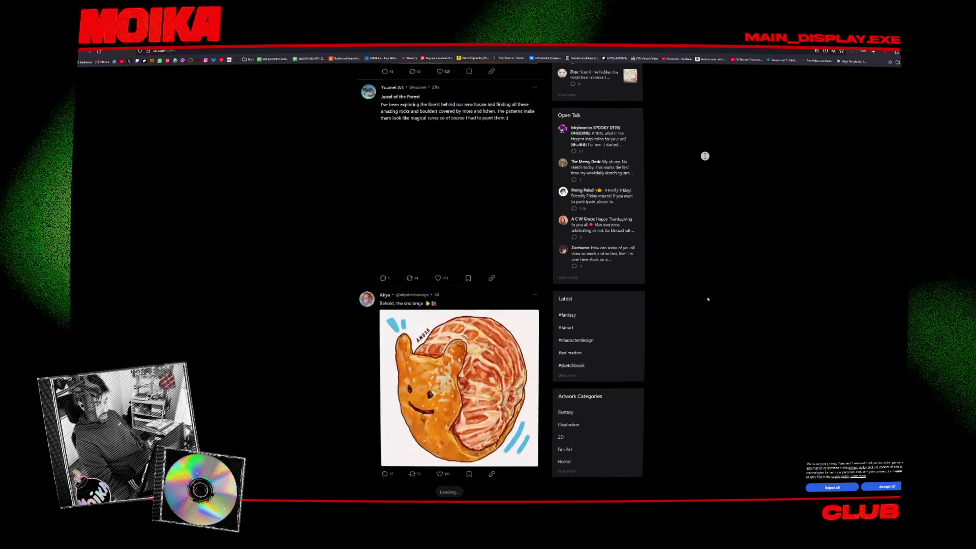
pyautogui.scroll(-5, 709, 320)
pyautogui.scroll(-5, 702, 343)
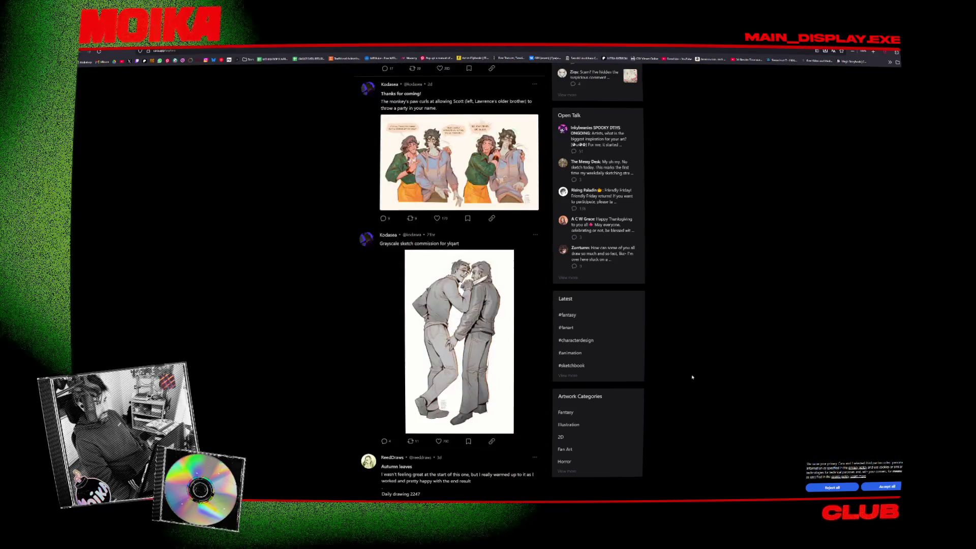
pyautogui.scroll(-5, 690, 397)
pyautogui.scroll(-5, 688, 420)
pyautogui.press('Home')
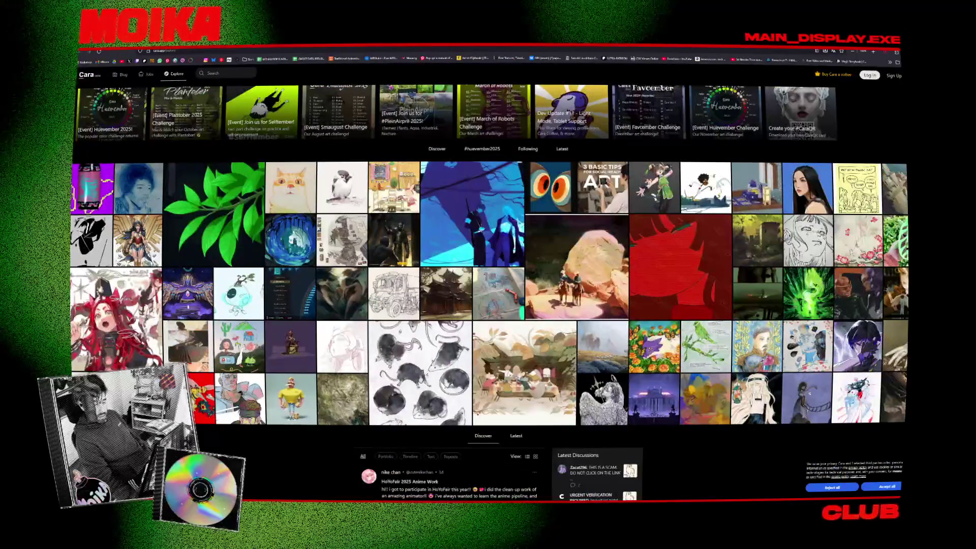
pyautogui.click(898, 75)
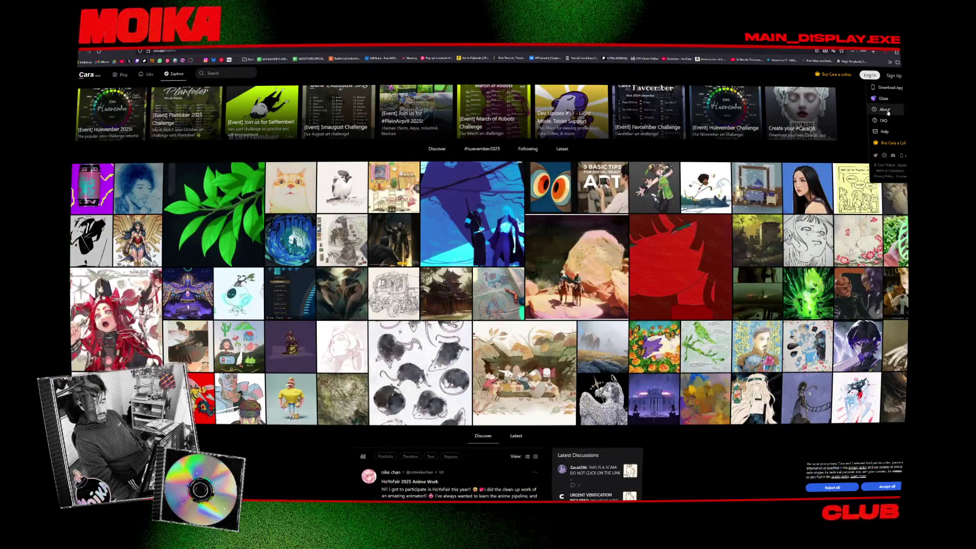
pyautogui.click(885, 110)
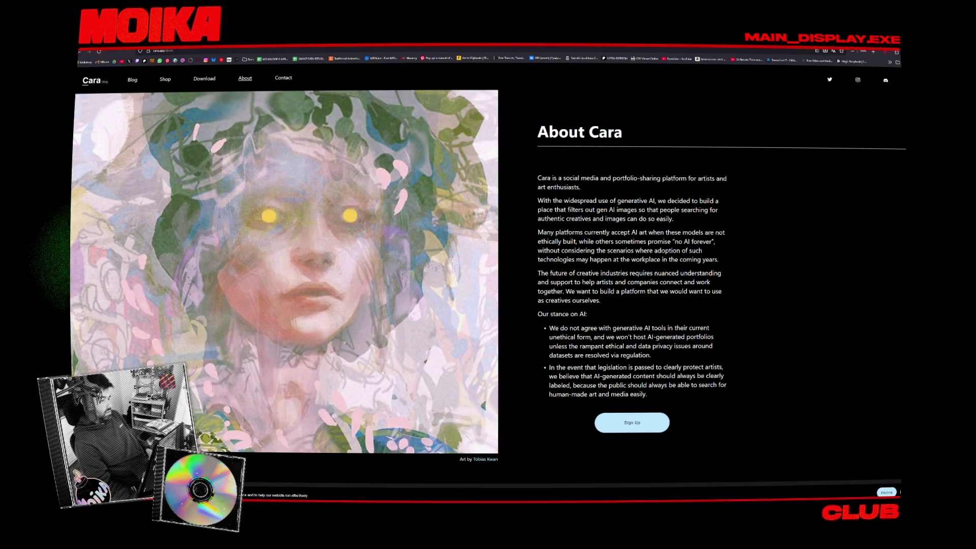
pyautogui.hotkey('ctrl', 't')
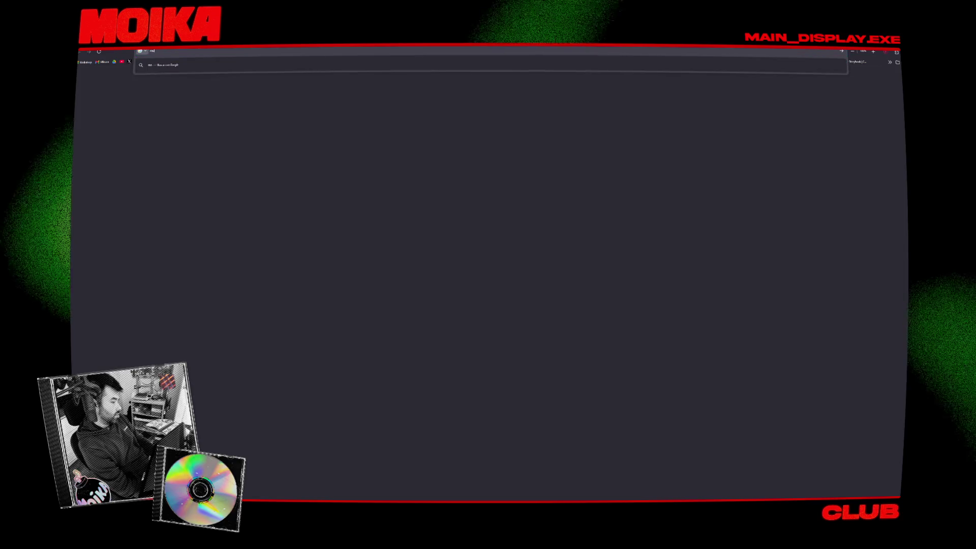
# Run the 'moika' web search and return to the About Cara page.
pyautogui.press('Return')
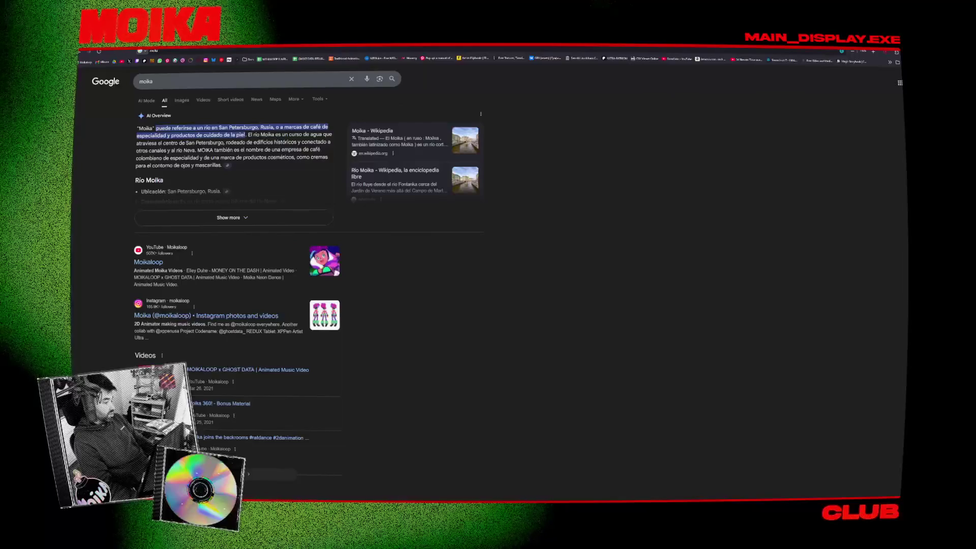
pyautogui.hotkey('ctrl', 'w')
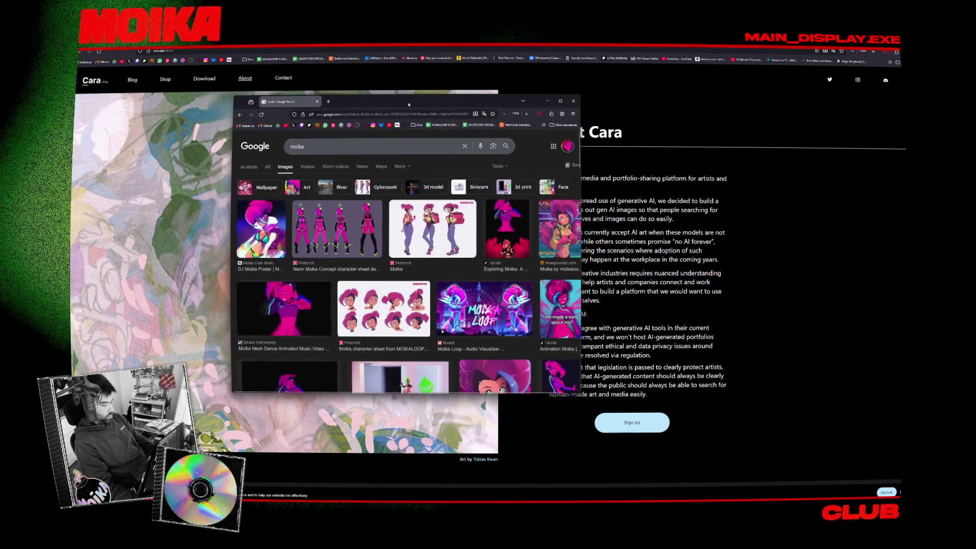
pyautogui.scroll(-3, 459, 208)
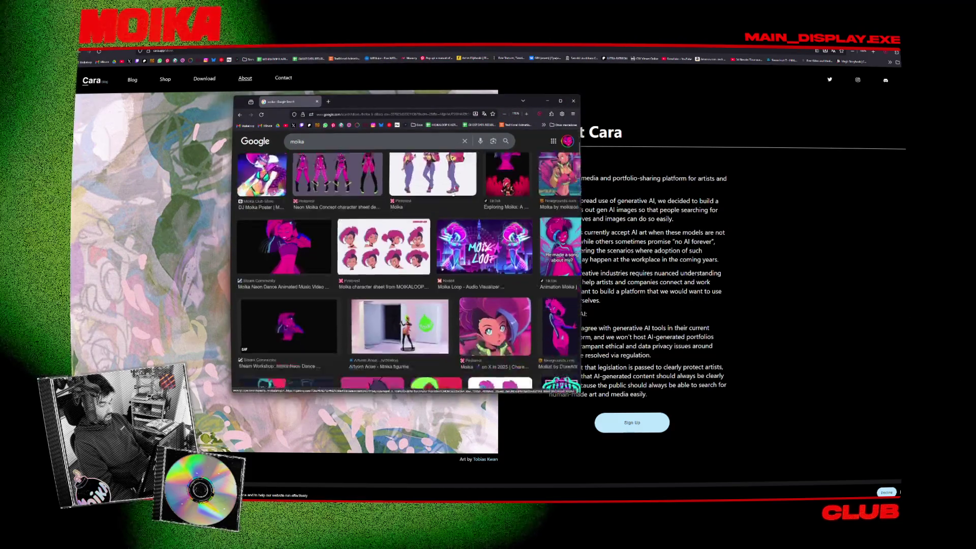
pyautogui.scroll(-2, 459, 208)
pyautogui.scroll(-2, 459, 208)
pyautogui.scroll(-1, 459, 209)
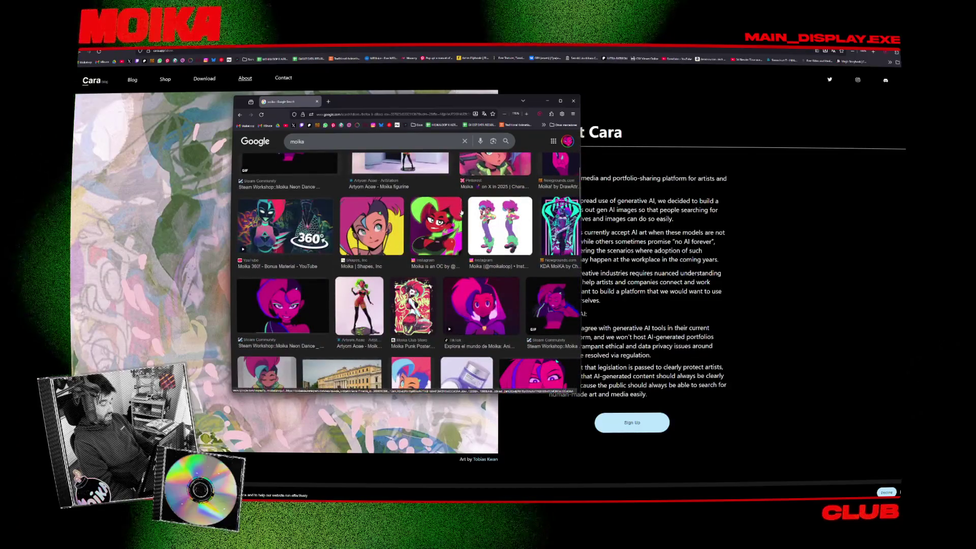
pyautogui.scroll(-2, 461, 221)
pyautogui.scroll(-1, 461, 224)
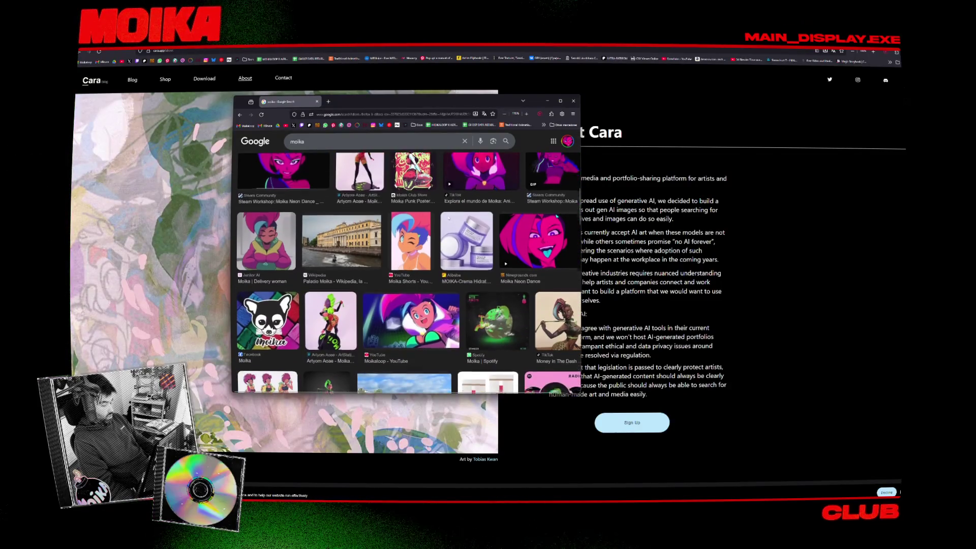
pyautogui.scroll(-1, 578, 336)
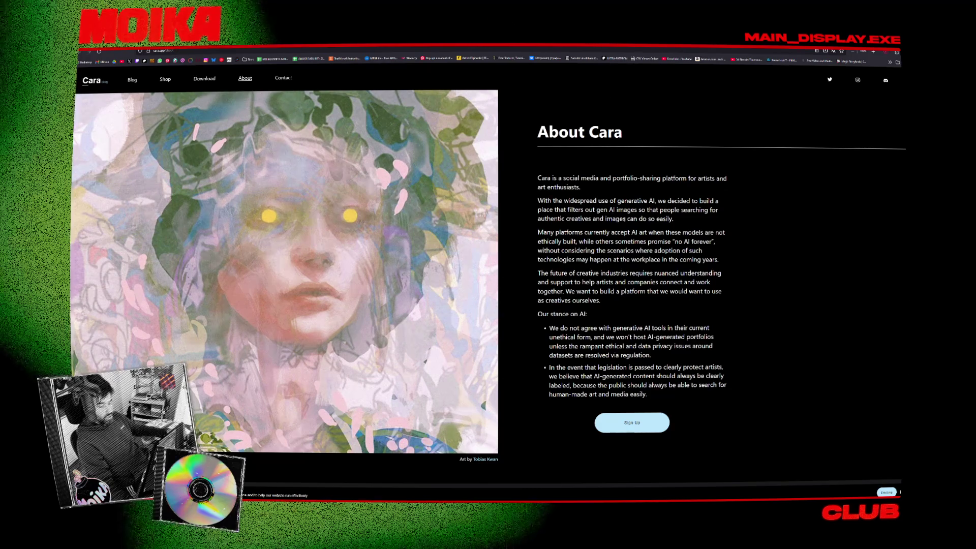
pyautogui.scroll(-3, 623, 224)
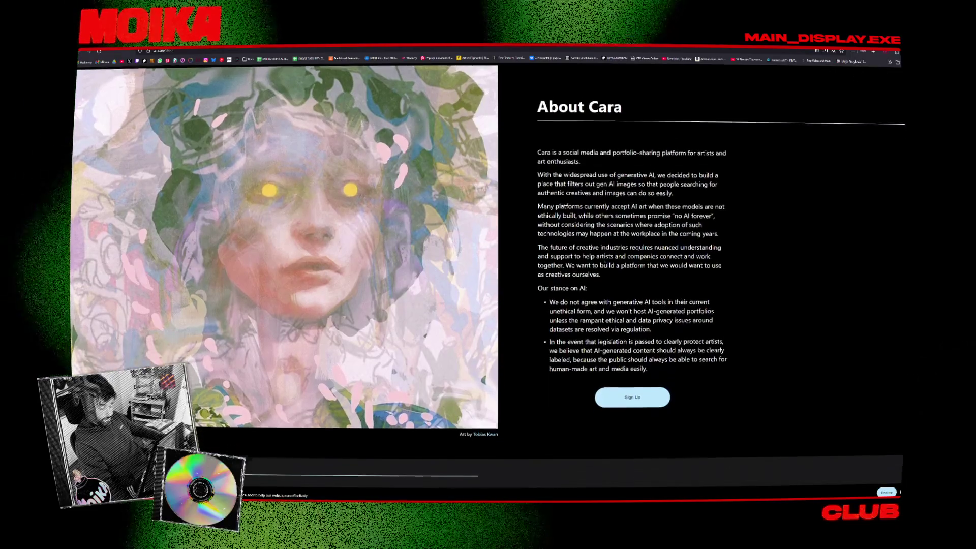
# Highlight the first bullet of Cara's AI stance, then clear the selection.
pyautogui.tripleClick(604, 253)
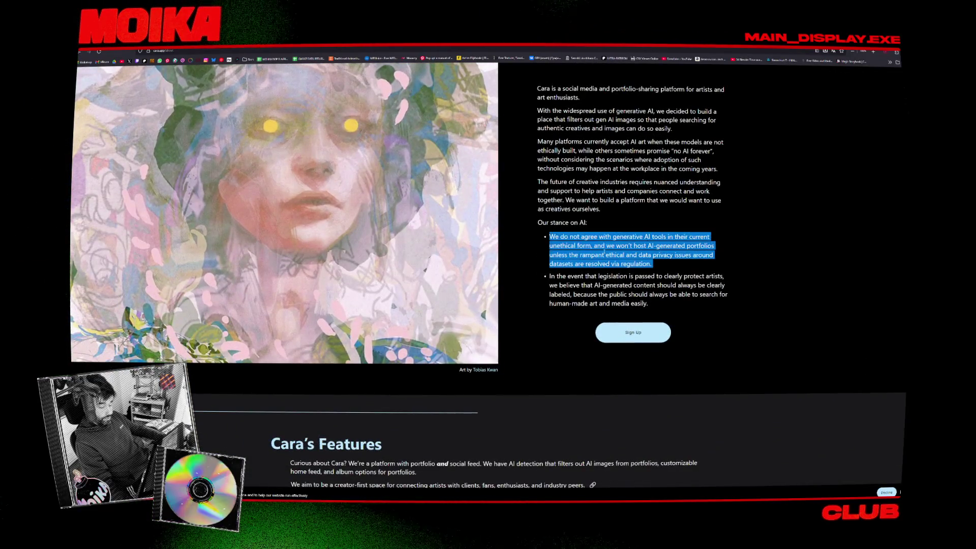
pyautogui.click(578, 261)
pyautogui.scroll(-3, 537, 254)
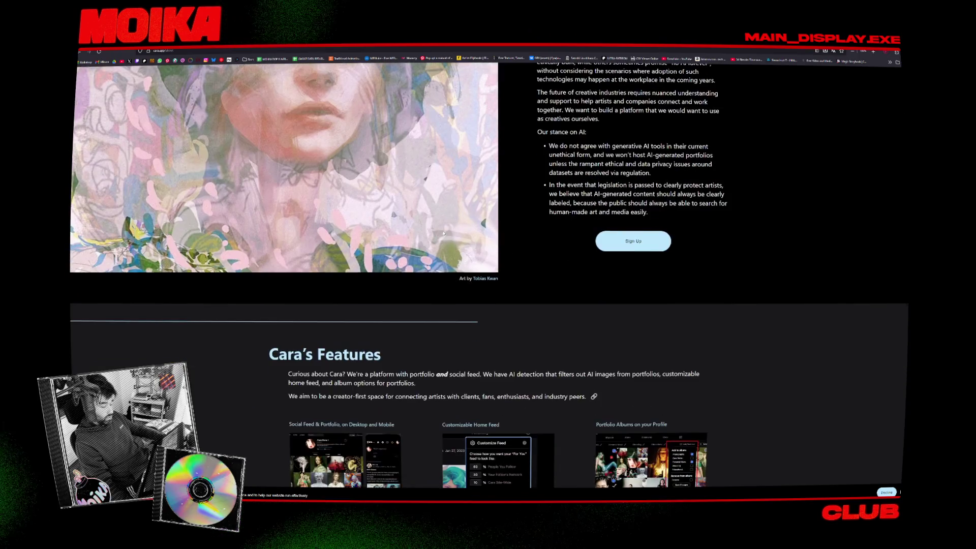
pyautogui.scroll(-3, 450, 229)
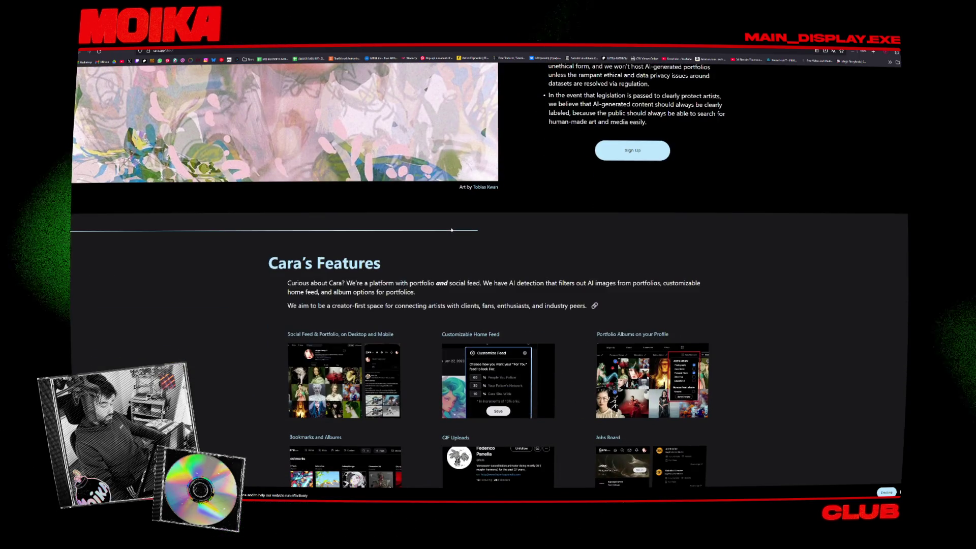
pyautogui.scroll(5, 548, 232)
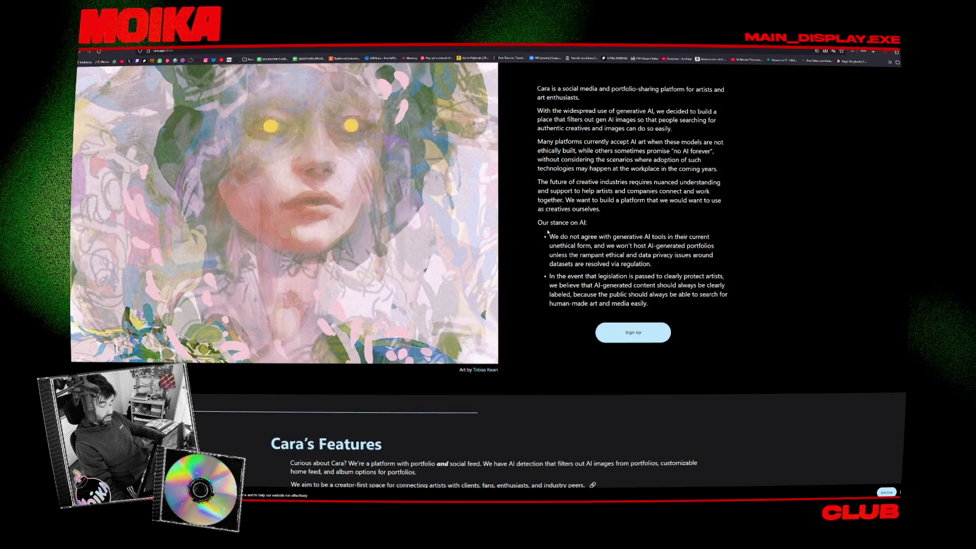
pyautogui.moveTo(548, 236); pyautogui.dragTo(642, 246)
pyautogui.scroll(-2, 733, 169)
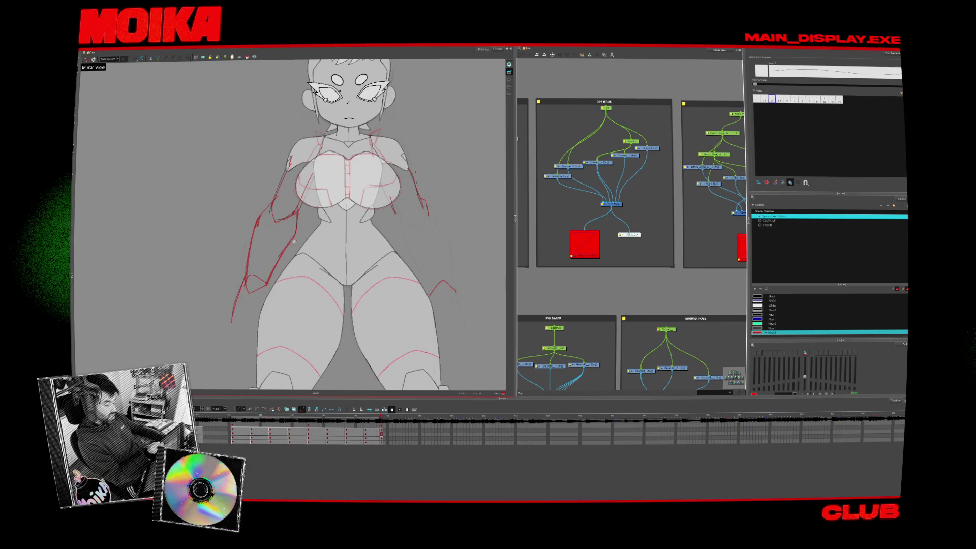
# Undo and redo the bent arm strokes, then flip between front, three-quarter and side poses to compare arms.
pyautogui.hotkey('ctrl', 'z')
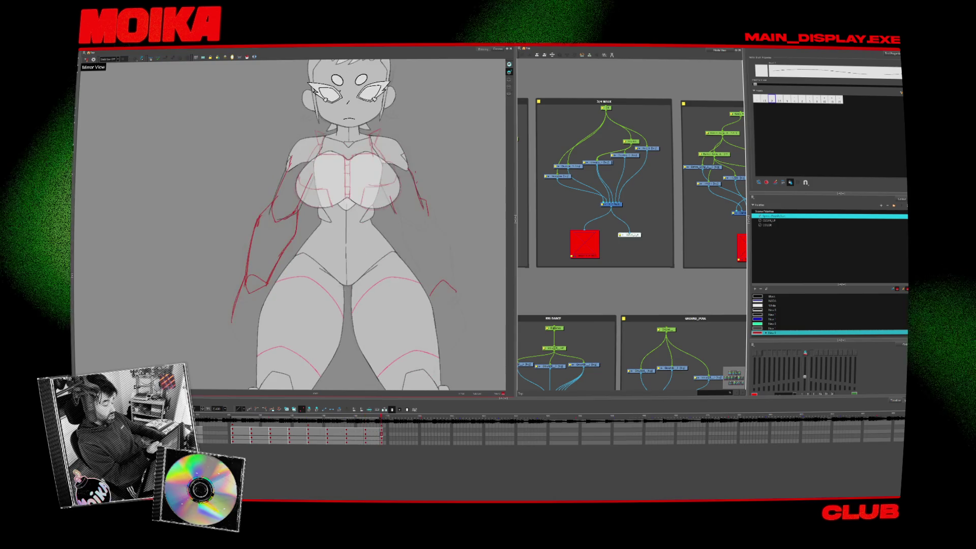
pyautogui.hotkey('ctrl', 'shift', 'z')
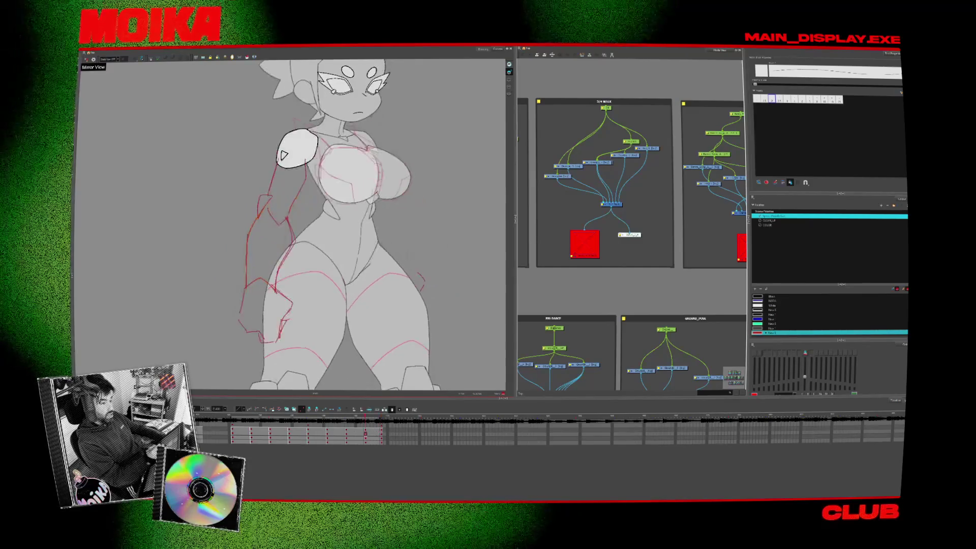
pyautogui.press('.')
pyautogui.press(',')
pyautogui.press('.')
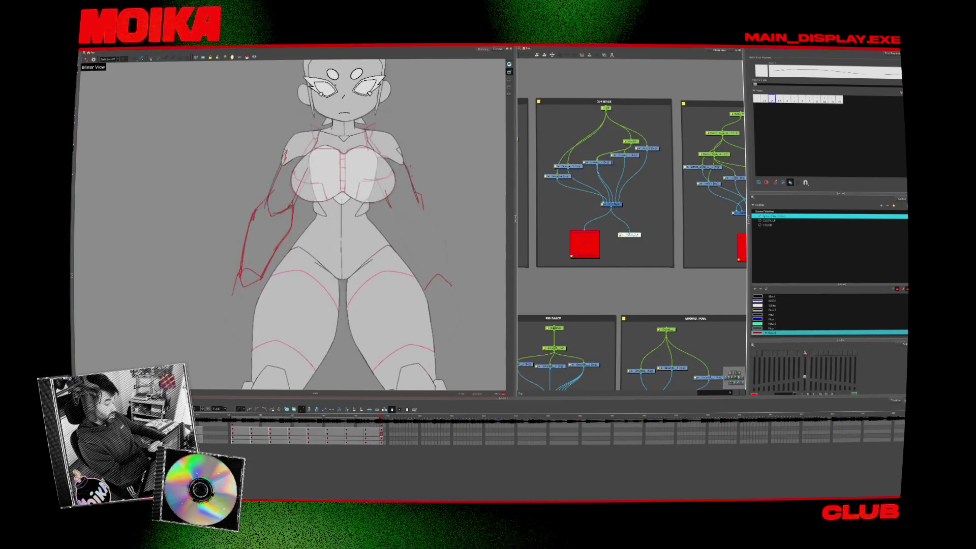
pyautogui.press(',')
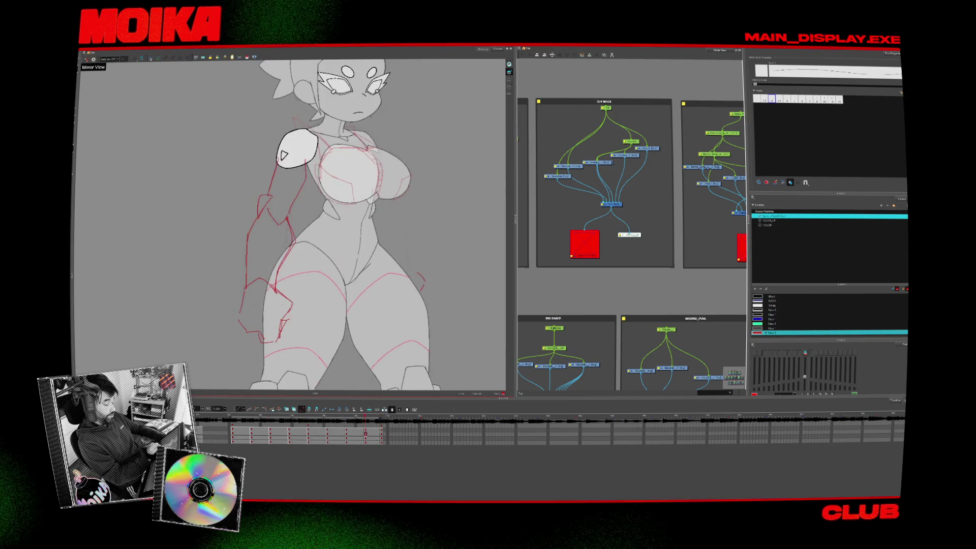
pyautogui.press('.')
pyautogui.press(',')
pyautogui.press(',')
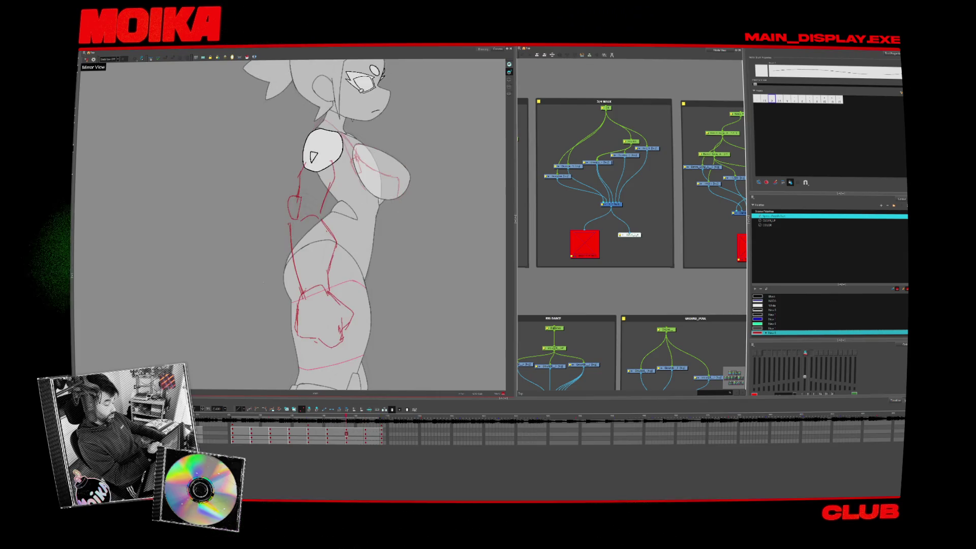
pyautogui.press('.')
pyautogui.press('.')
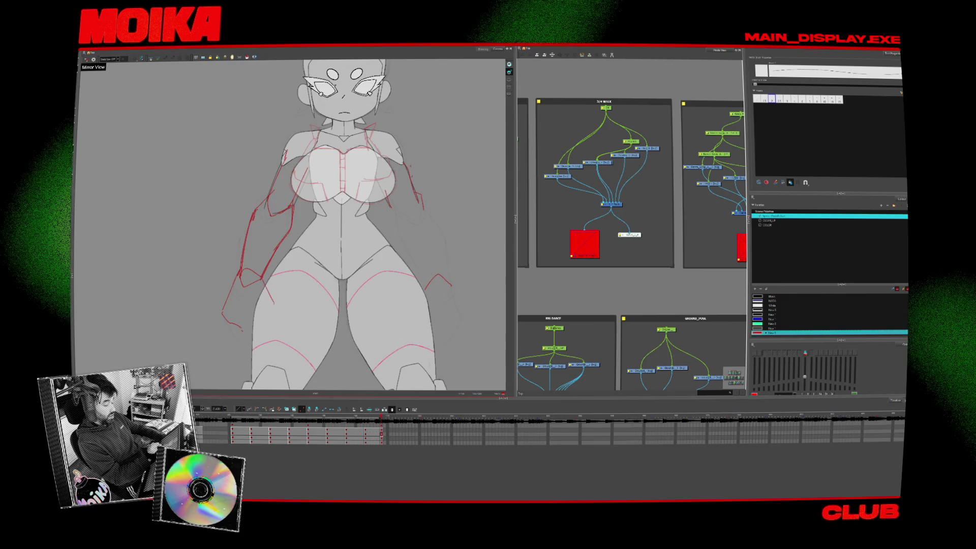
pyautogui.press(',')
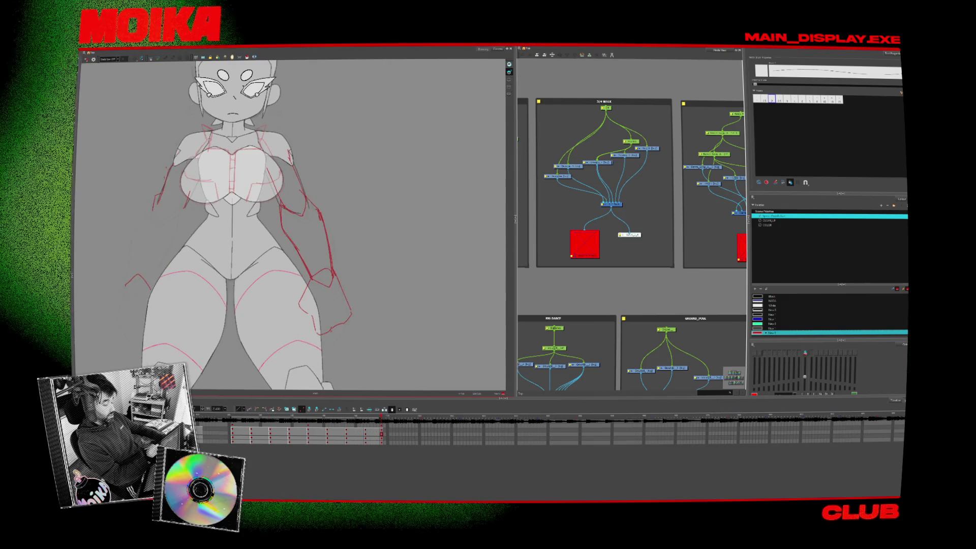
pyautogui.press('.')
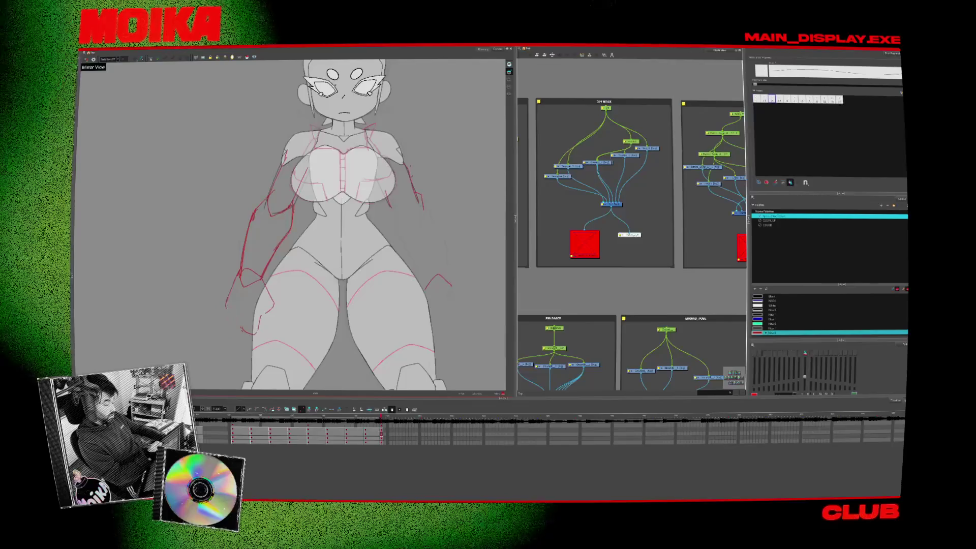
pyautogui.press(',')
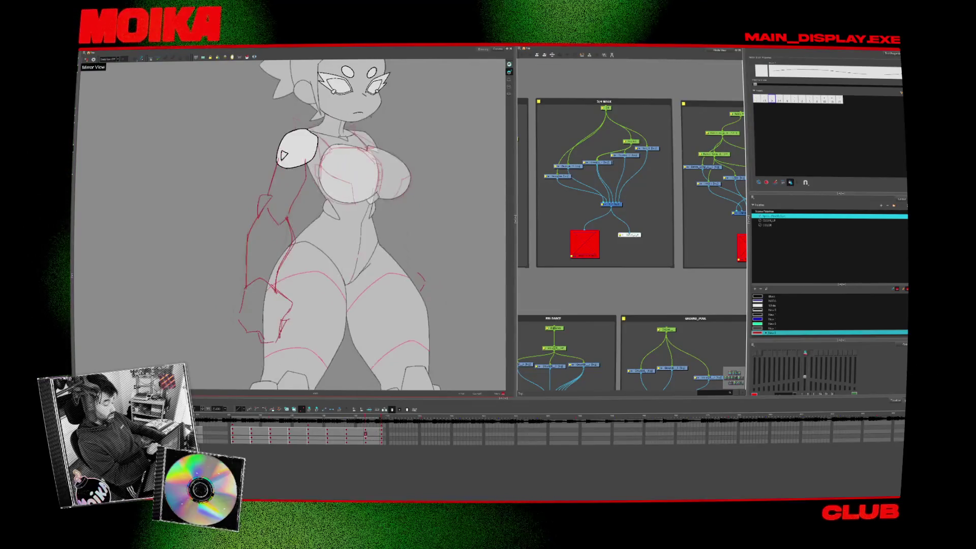
pyautogui.press('.')
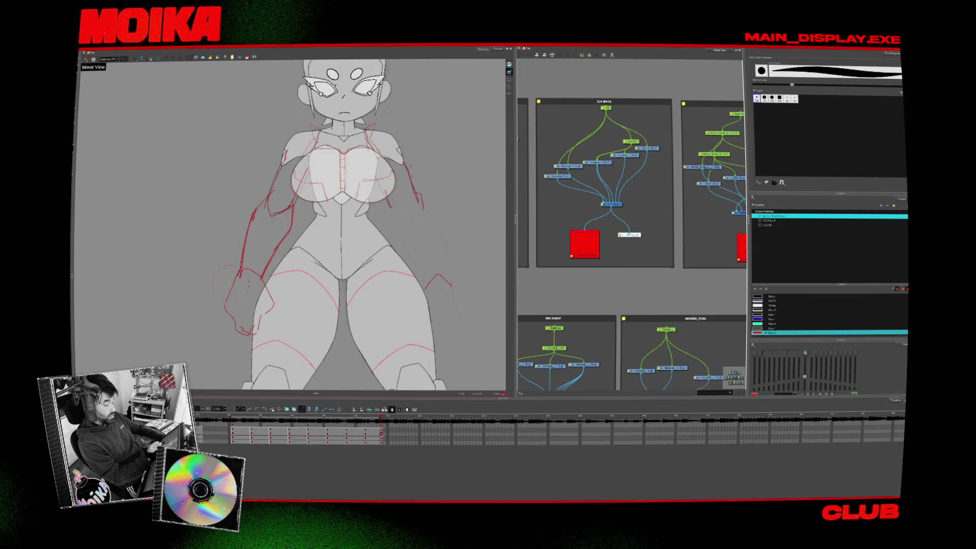
# Mirror the drawing view and keep flipping poses to check the arm lines, ending with the brush ready.
pyautogui.press(',')
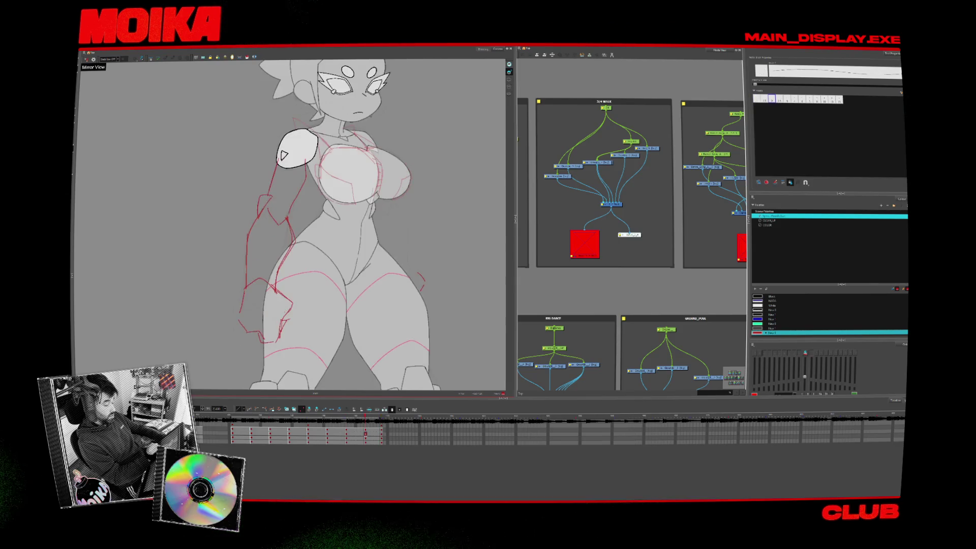
pyautogui.press('.')
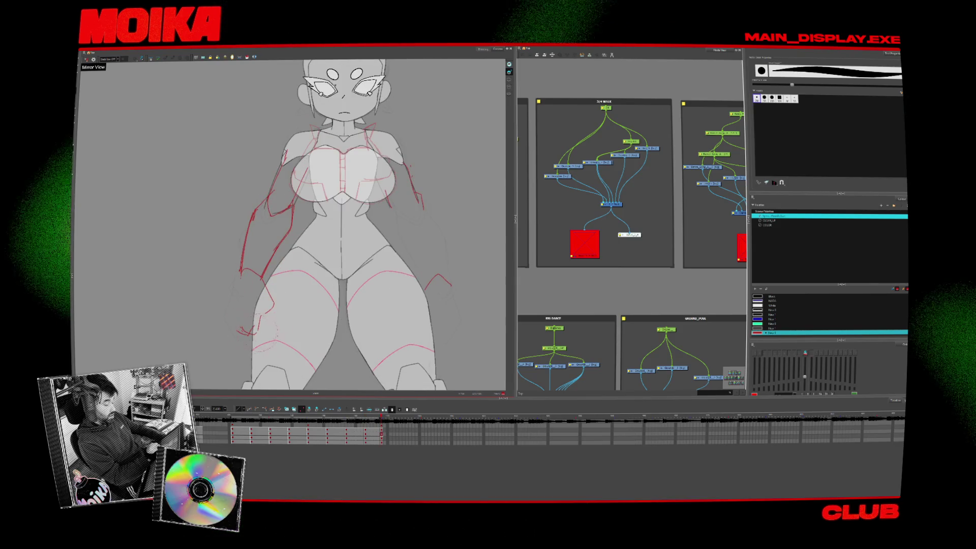
pyautogui.press(',')
pyautogui.press('.')
pyautogui.hotkey('alt', '/')
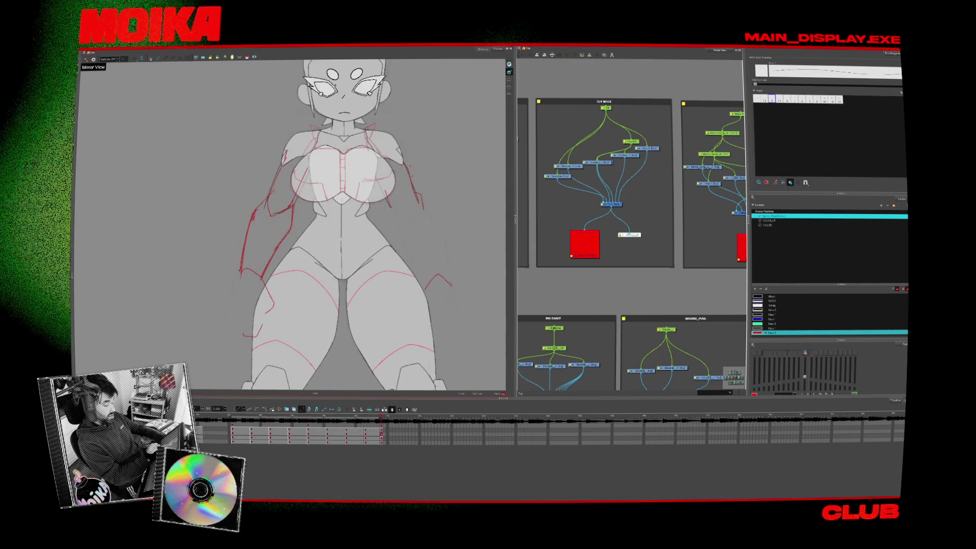
pyautogui.hscroll(3, 289, 221)
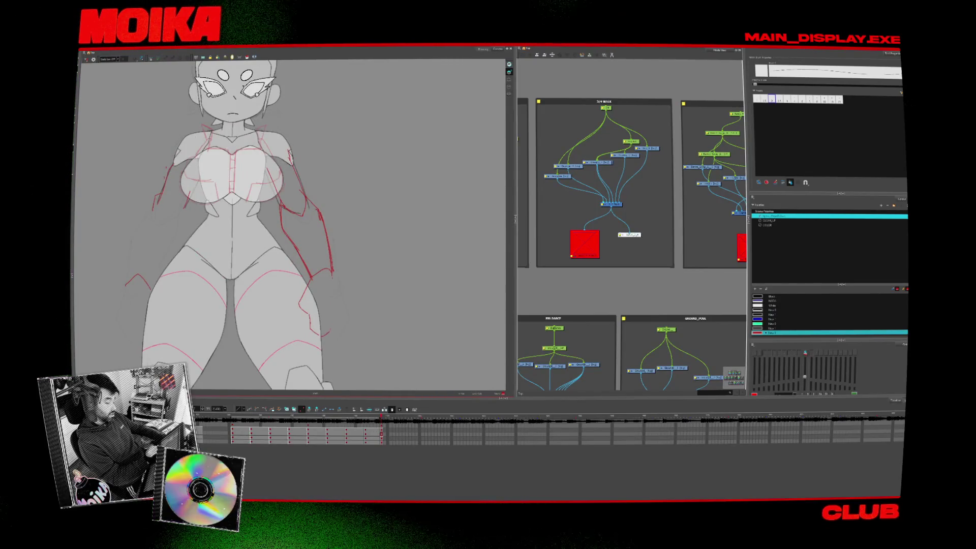
pyautogui.click(86, 60)
pyautogui.press(',')
pyautogui.press('.')
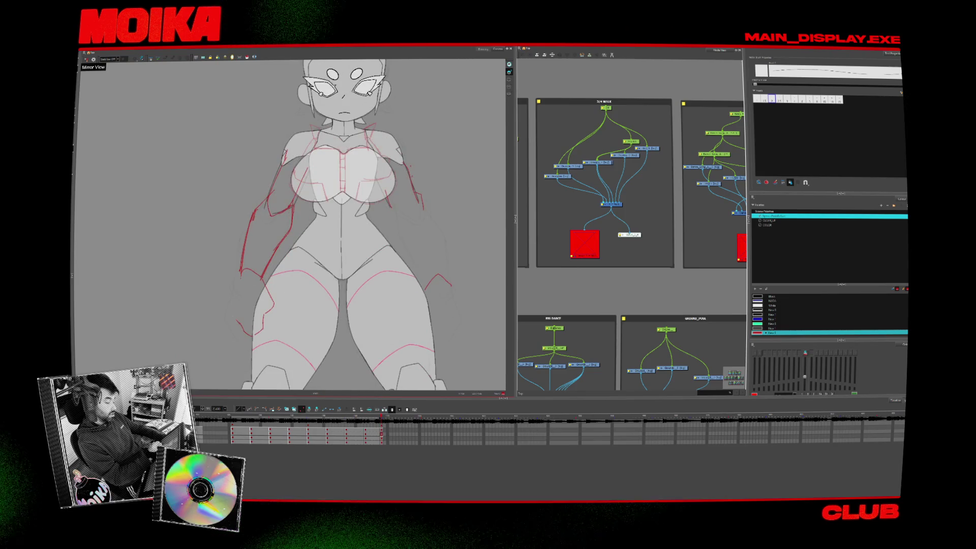
pyautogui.click(87, 59)
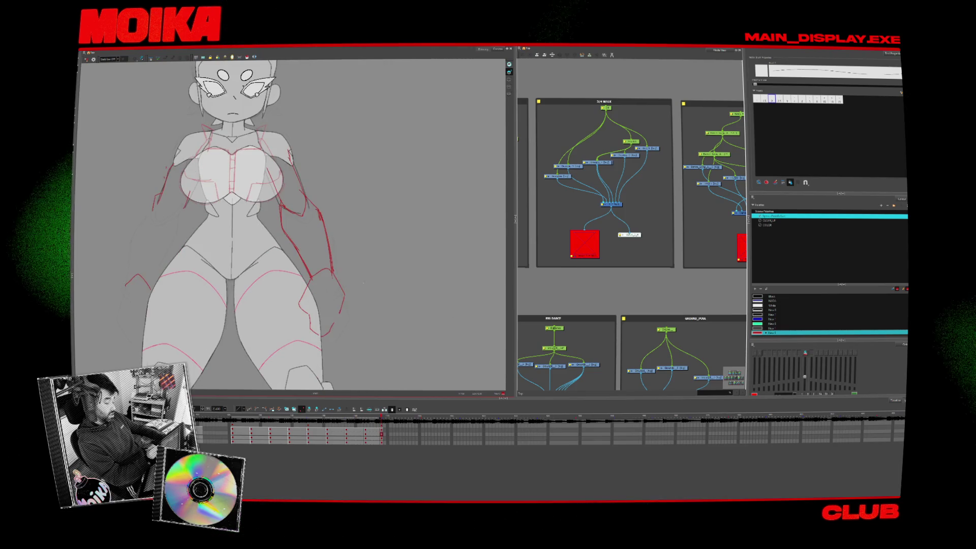
pyautogui.press(',')
pyautogui.press('.')
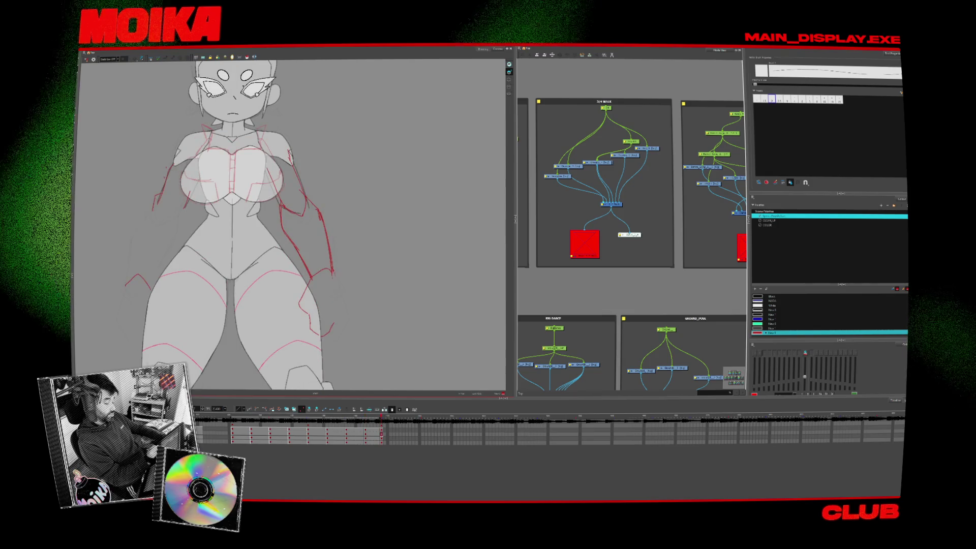
pyautogui.click(87, 60)
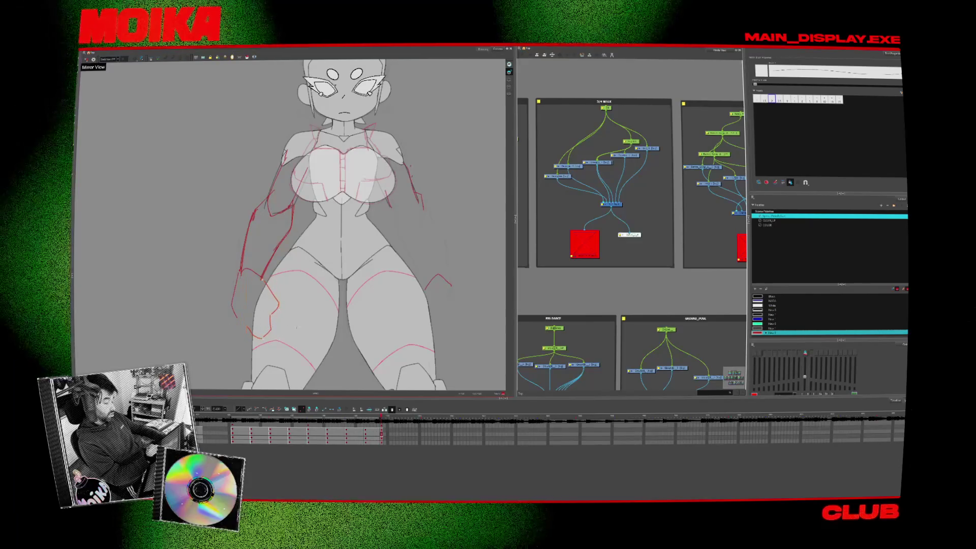
pyautogui.click(87, 60)
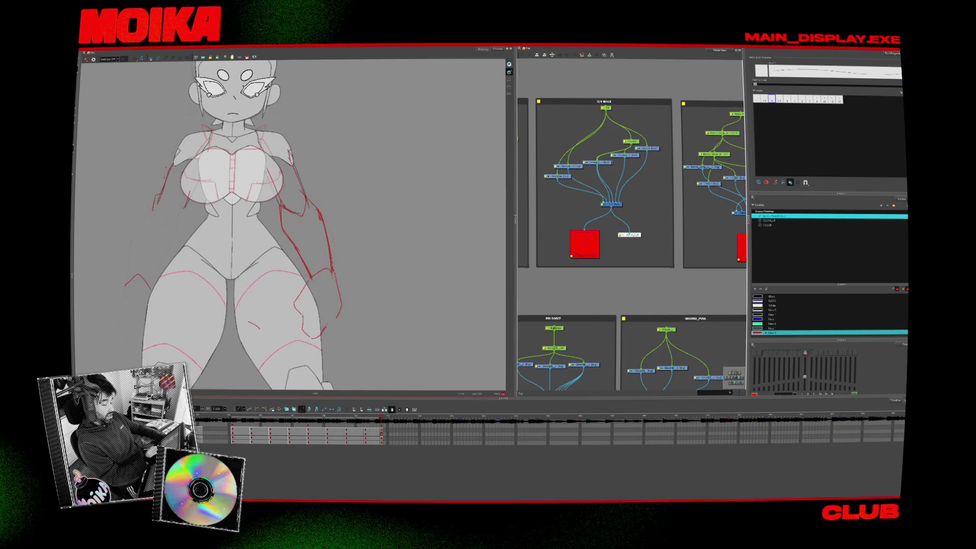
pyautogui.hotkey('alt', 'b')
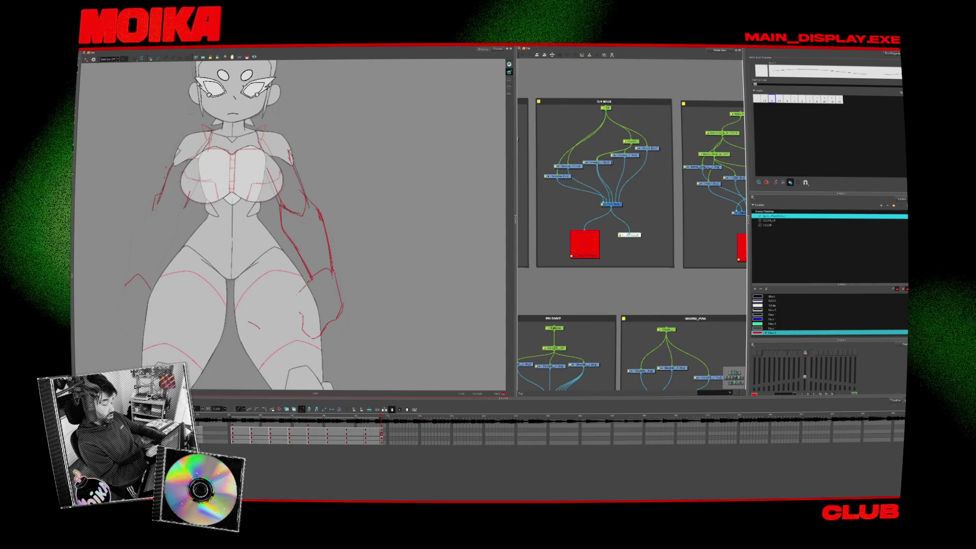
pyautogui.press(',')
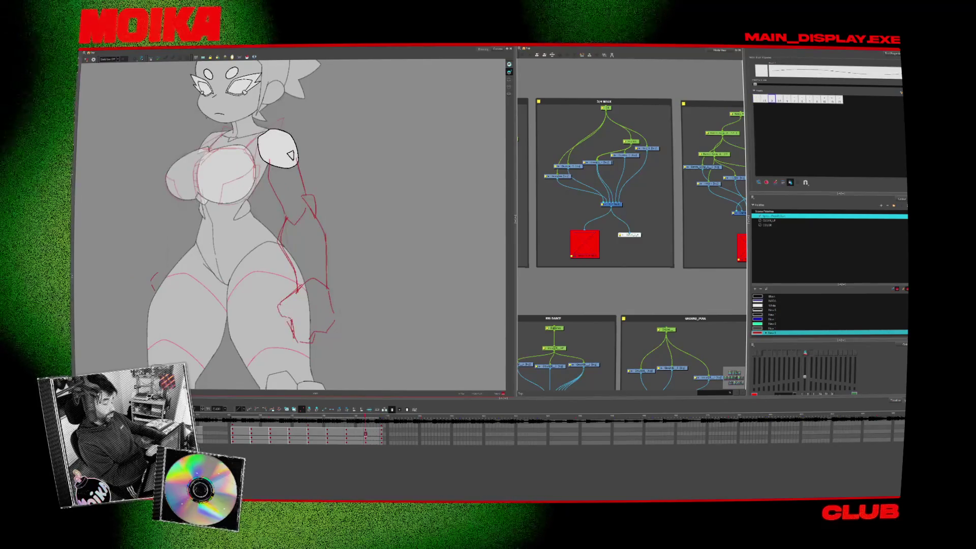
# Toggle Mirror View while stepping through side, three-quarter and front poses, finishing on the front pose.
pyautogui.press(',')
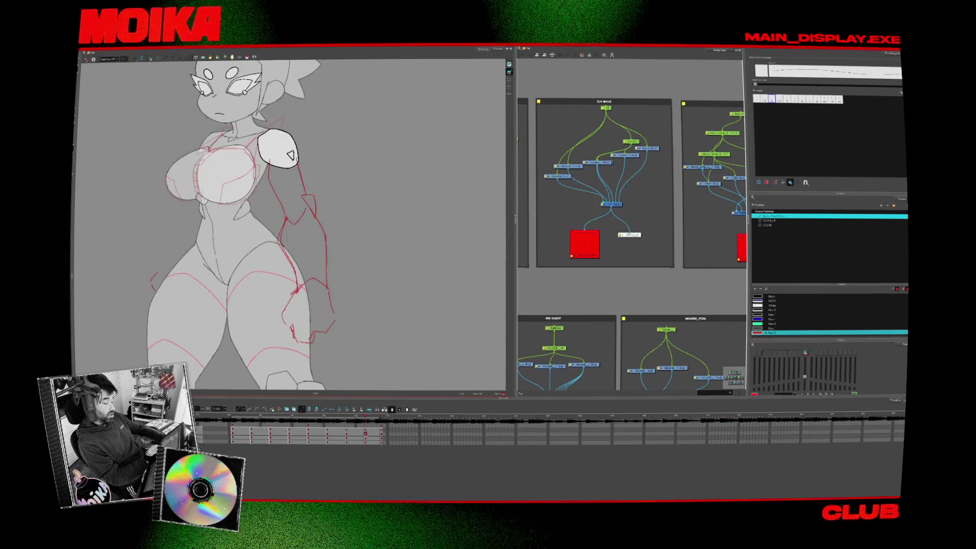
pyautogui.click(86, 59)
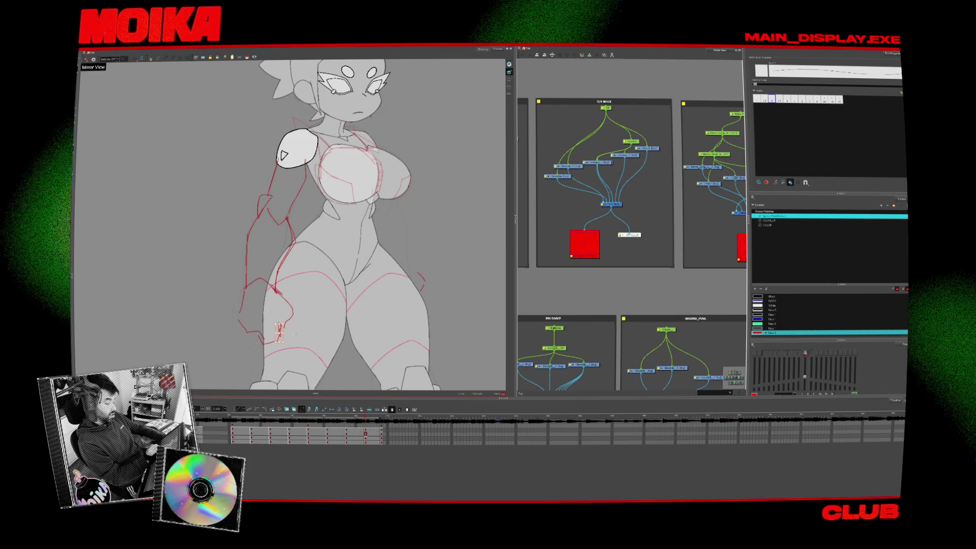
pyautogui.press(',')
pyautogui.press(',')
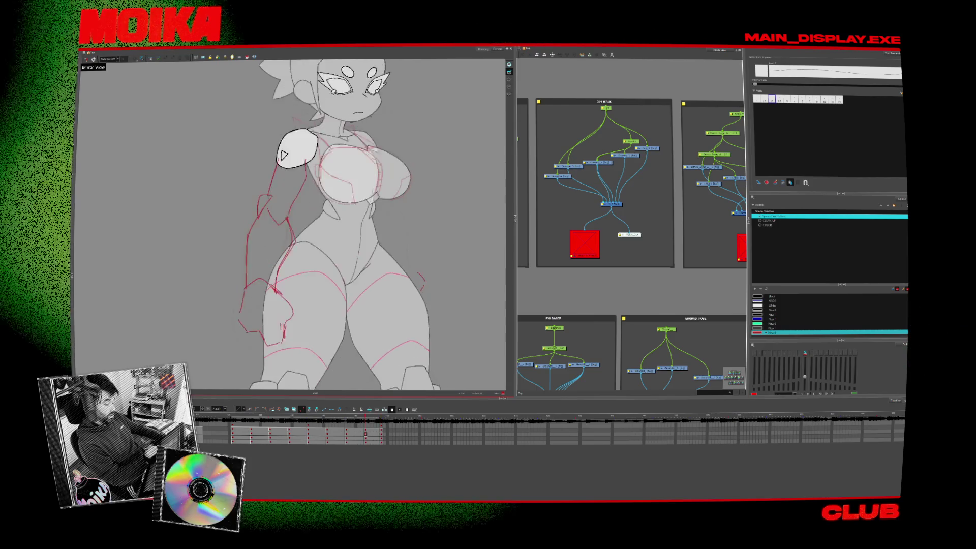
pyautogui.press(',')
pyautogui.press('.')
pyautogui.click(86, 58)
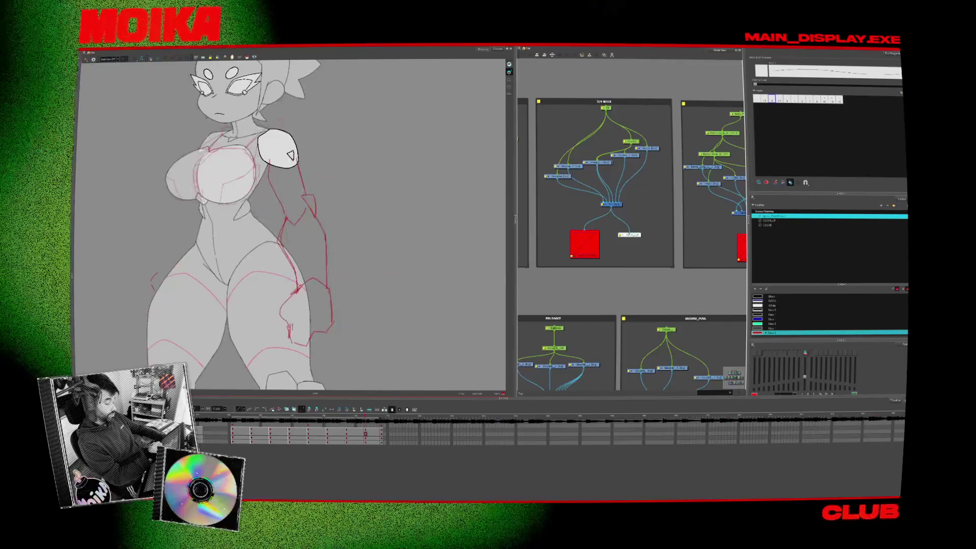
pyautogui.press('.')
pyautogui.press(',')
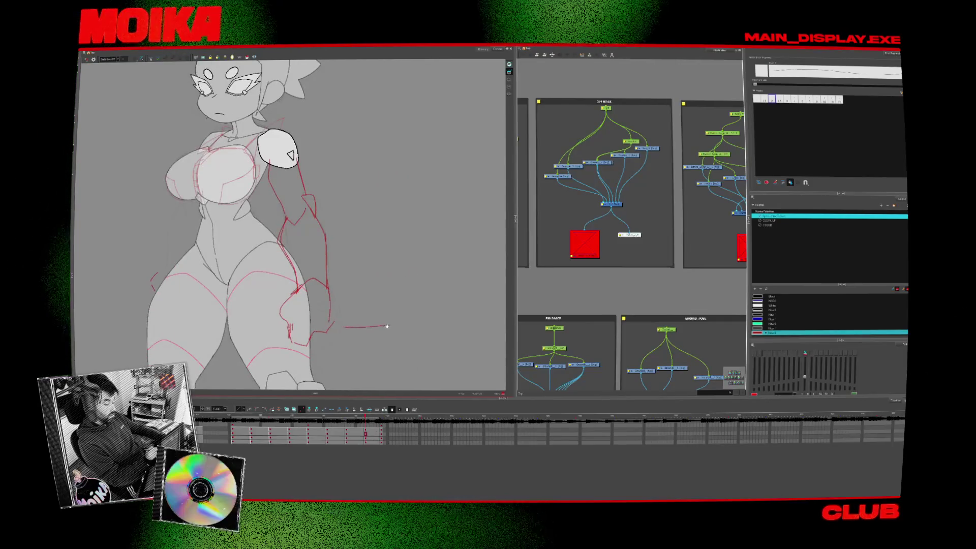
pyautogui.press('.')
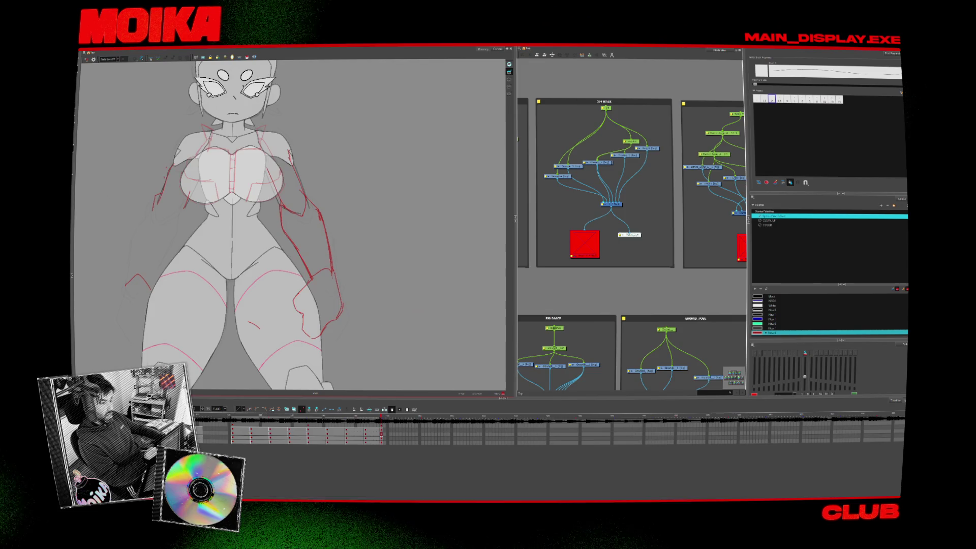
pyautogui.press('.')
pyautogui.press(',')
pyautogui.press(',')
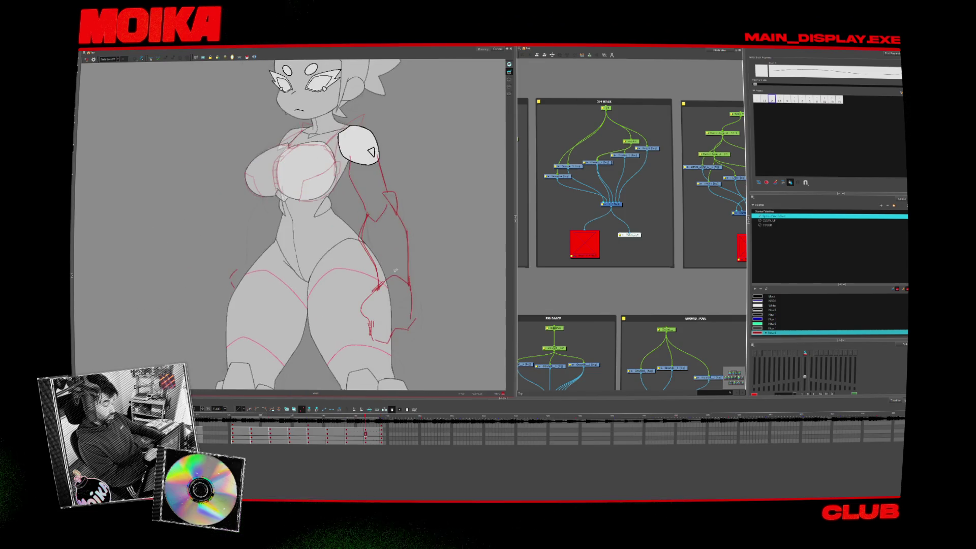
# Compare the three-quarter arm against neighbouring poses and redraw the rough lines over the hand.
pyautogui.press('.')
pyautogui.press(',')
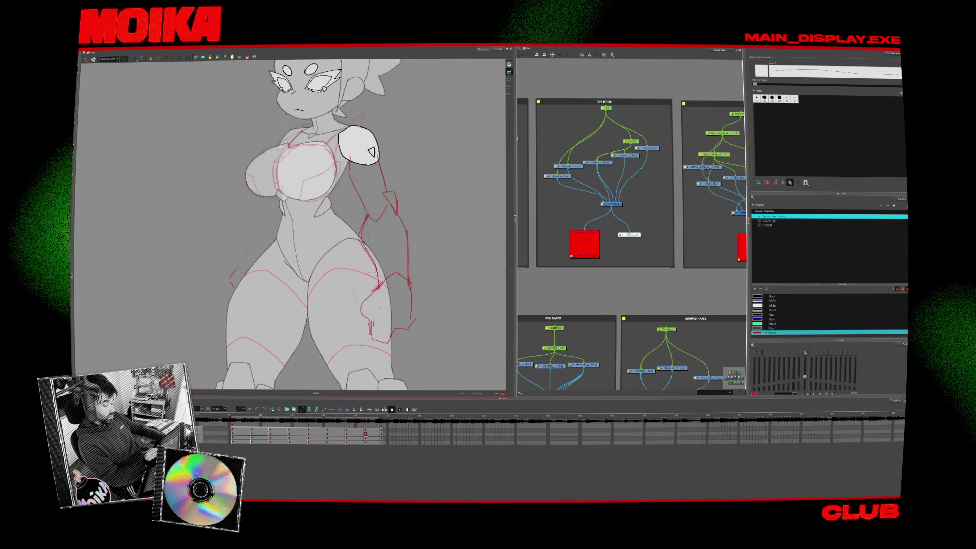
pyautogui.press('.')
pyautogui.press(',')
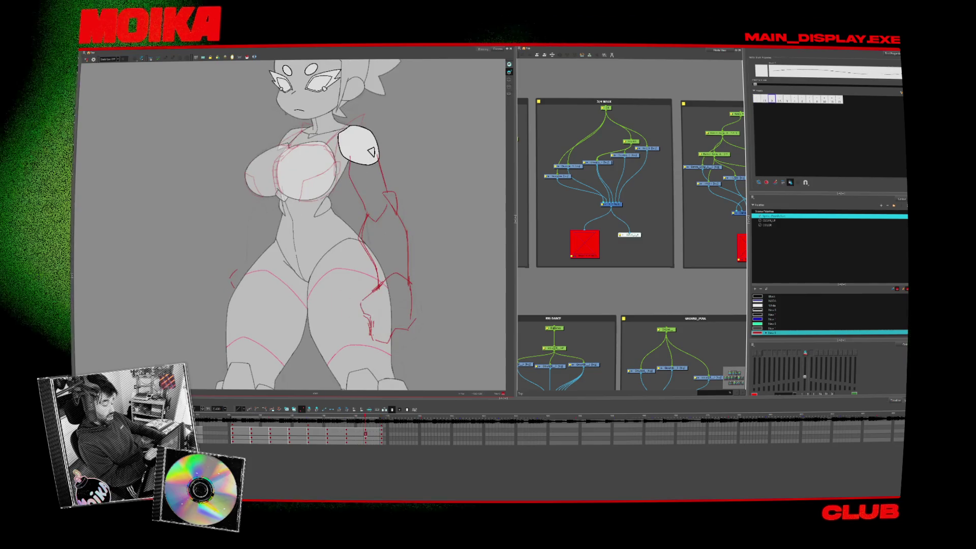
pyautogui.press('.')
pyautogui.press(',')
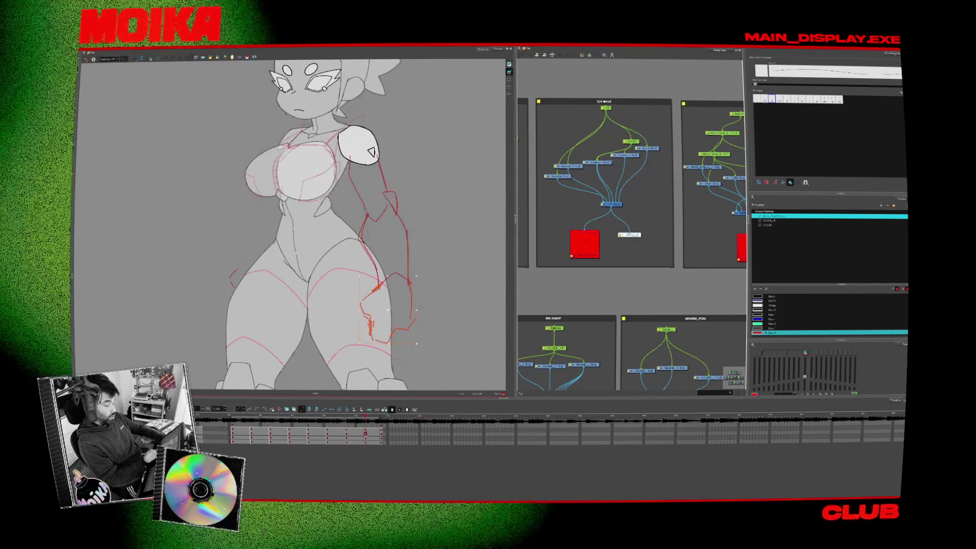
pyautogui.moveTo(366, 314); pyautogui.dragTo(411, 327)
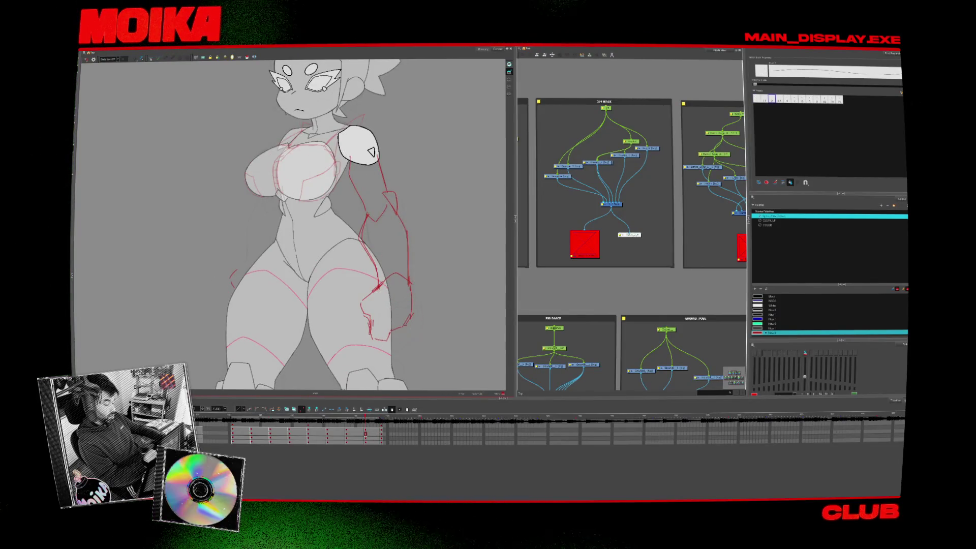
# Draw a rough red line up the forearm and check it against adjacent poses with the canvas mirrored.
pyautogui.press('.')
pyautogui.press('.')
pyautogui.press(',')
pyautogui.press(',')
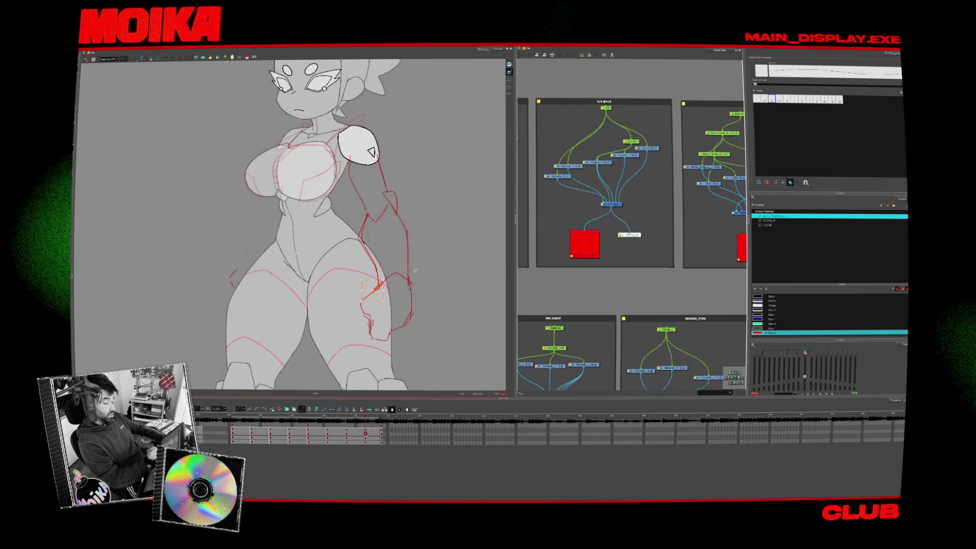
pyautogui.moveTo(374, 289); pyautogui.dragTo(368, 214)
pyautogui.hotkey('alt', 'b')
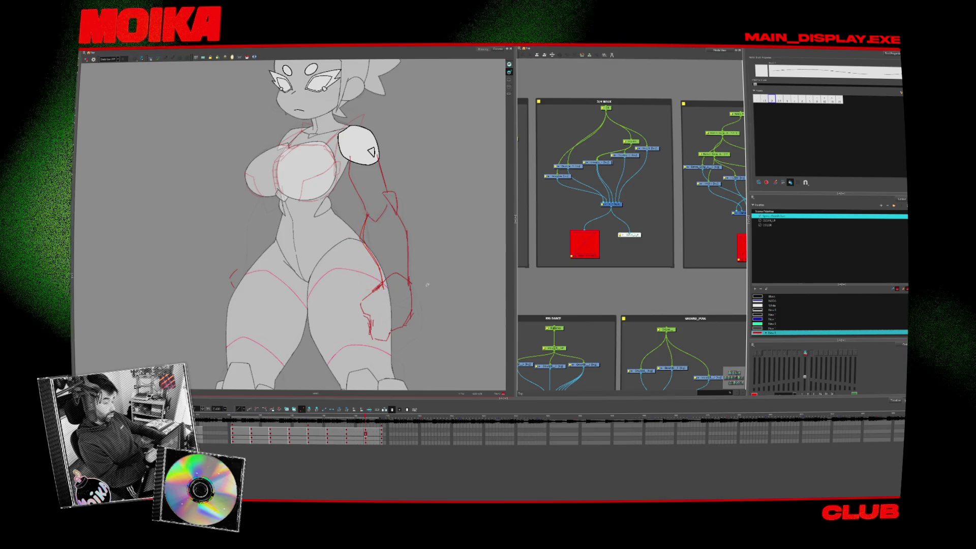
pyautogui.press('.')
pyautogui.press(',')
pyautogui.press('.')
pyautogui.press('4')
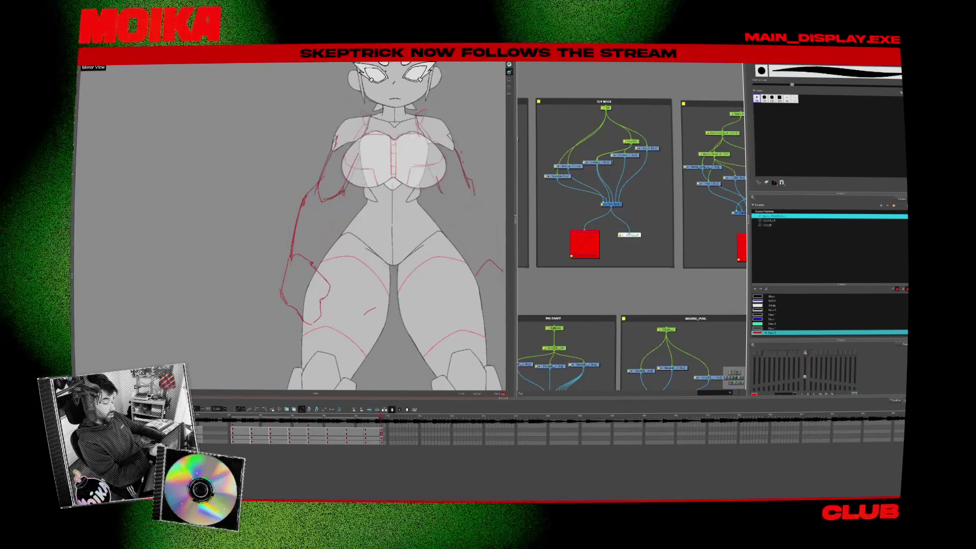
# Cycle through the turnaround poses, reframe the view on the character, and deselect stray arm strokes.
pyautogui.press('.')
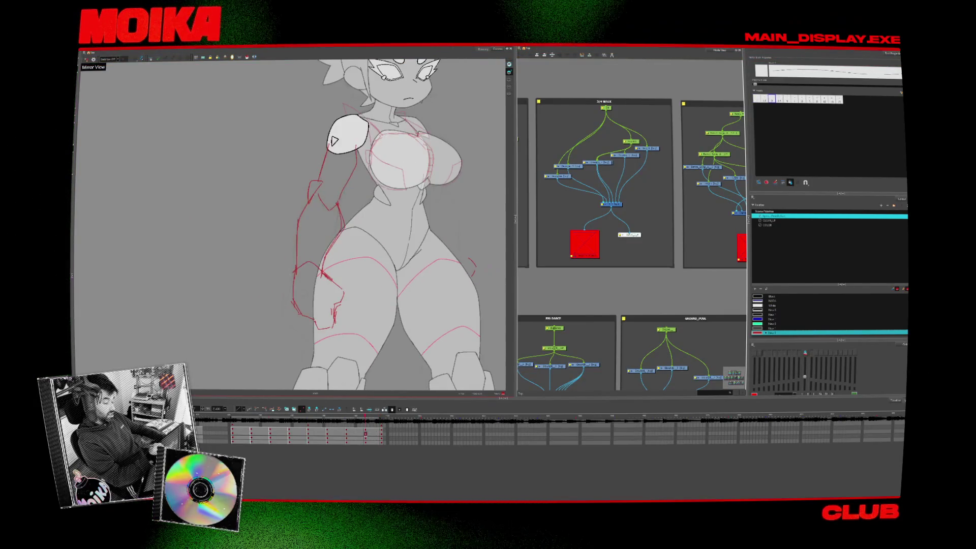
pyautogui.press('.')
pyautogui.press(',')
pyautogui.press(',')
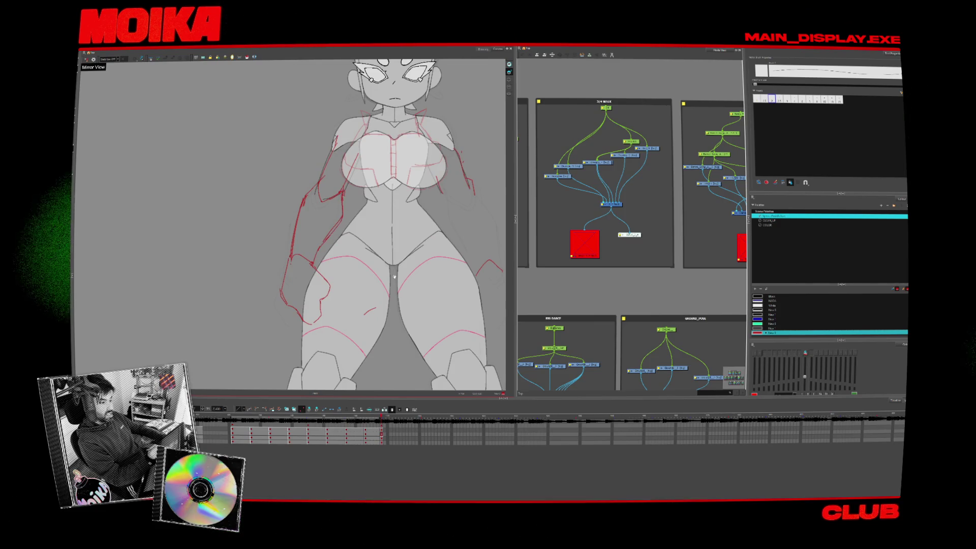
pyautogui.moveTo(394, 276); pyautogui.dragTo(402, 297)
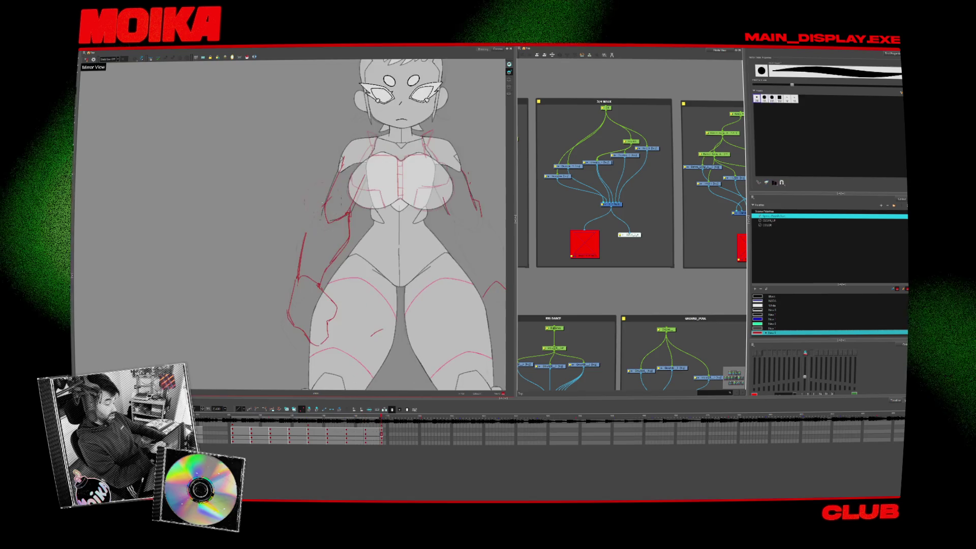
pyautogui.press(',')
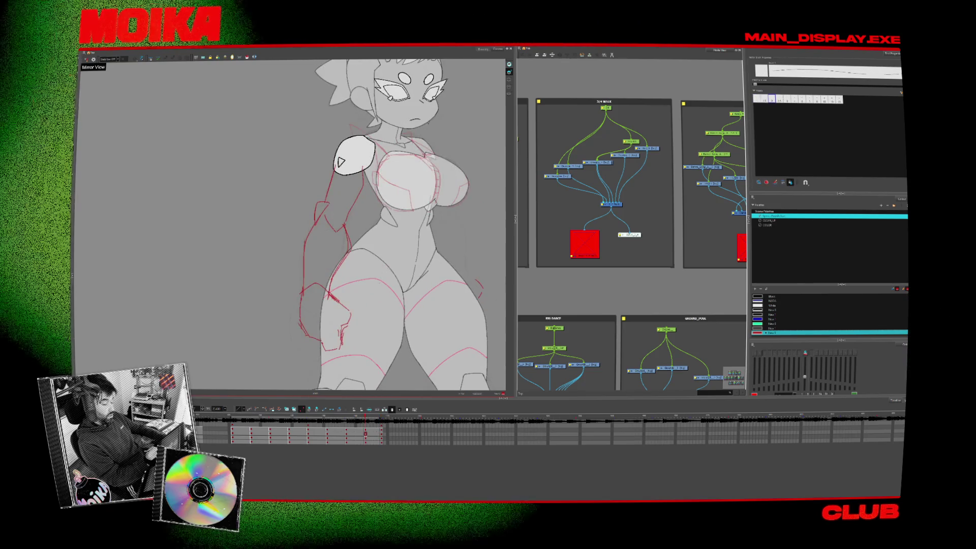
pyautogui.press('.')
pyautogui.press(',')
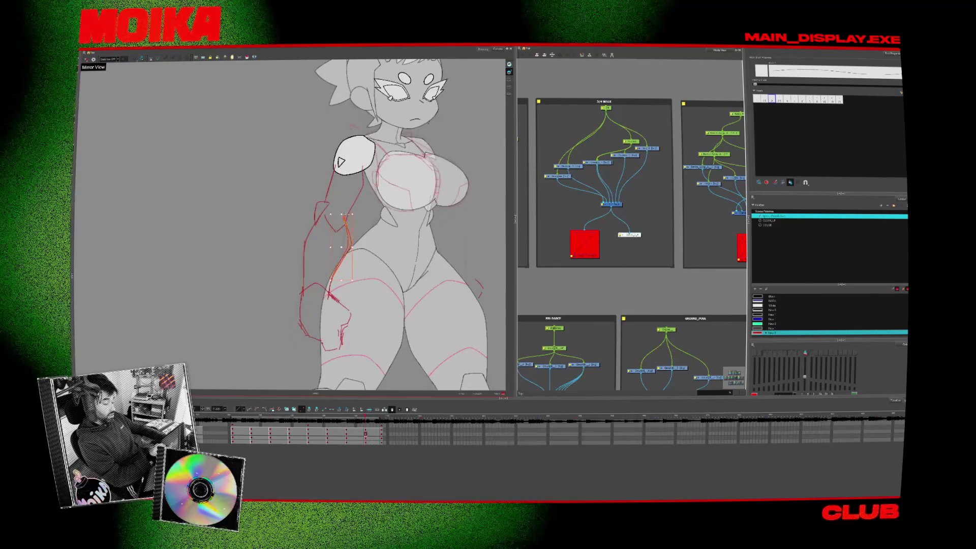
pyautogui.hotkey('alt', 'b')
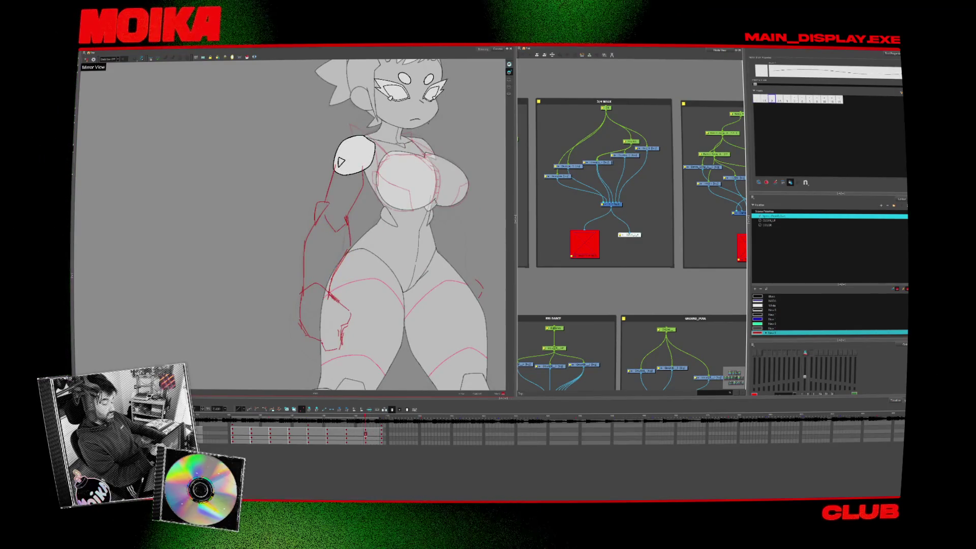
# Check consistency across poses and draw a red rough stroke beside the arm.
pyautogui.press('Return')
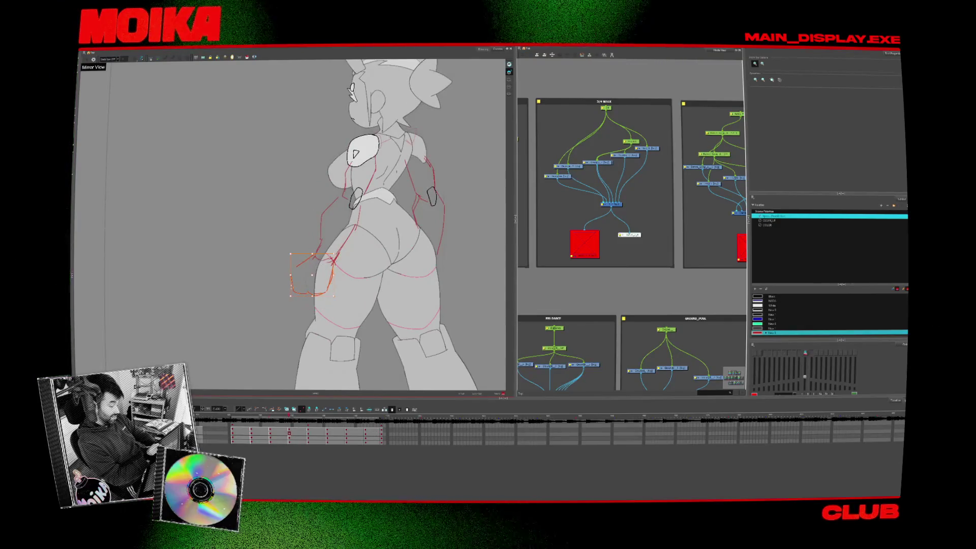
pyautogui.hotkey('alt', 'b')
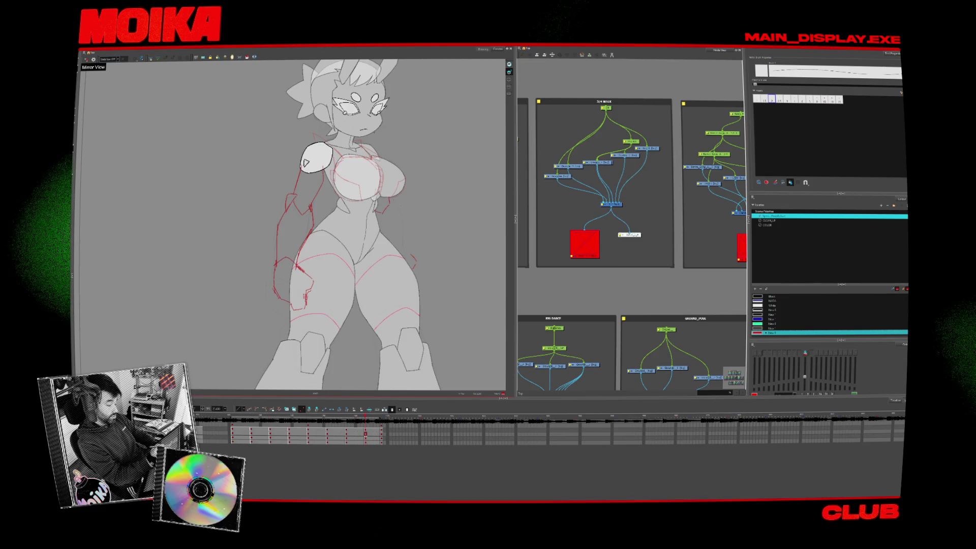
pyautogui.moveTo(388, 197); pyautogui.dragTo(402, 236)
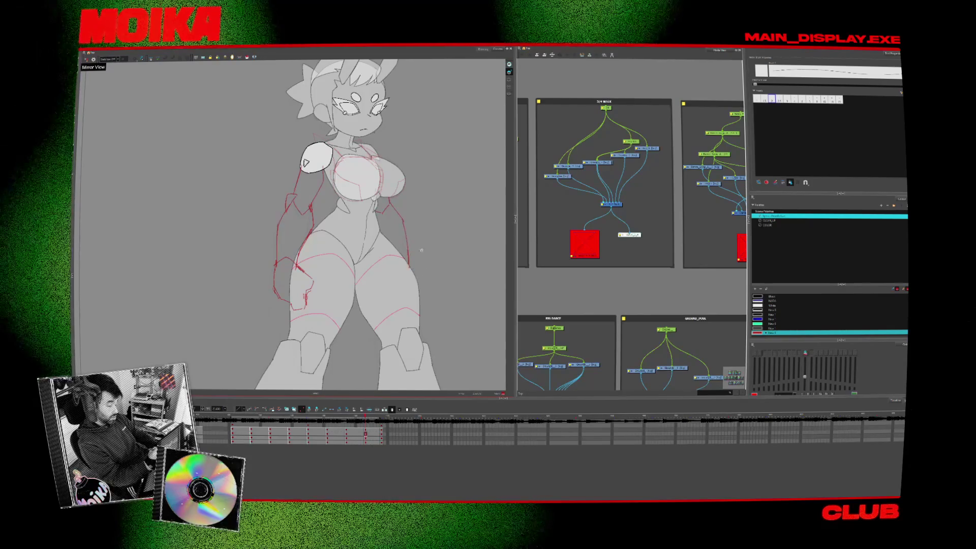
# Step back to the side pose of the turnaround.
pyautogui.press('f')
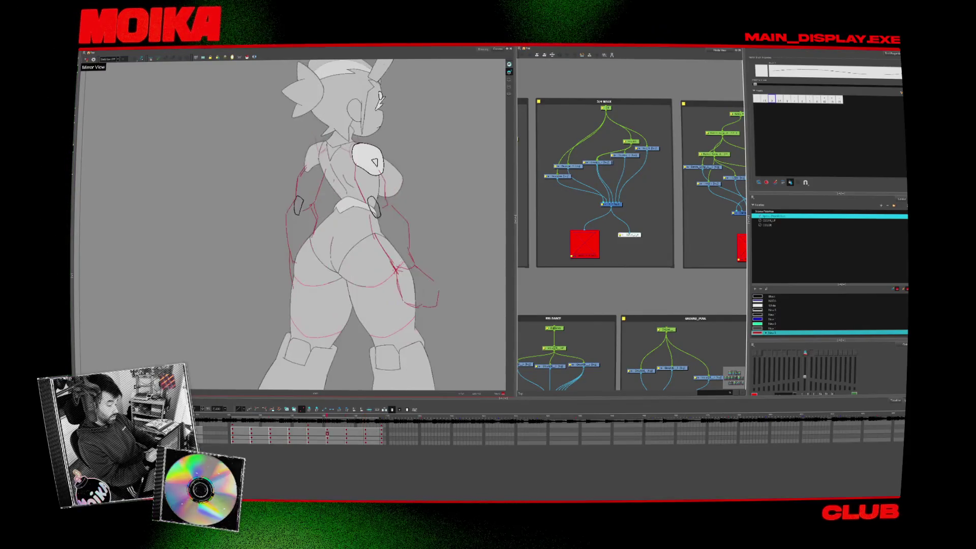
pyautogui.scroll(-3, 442, 281)
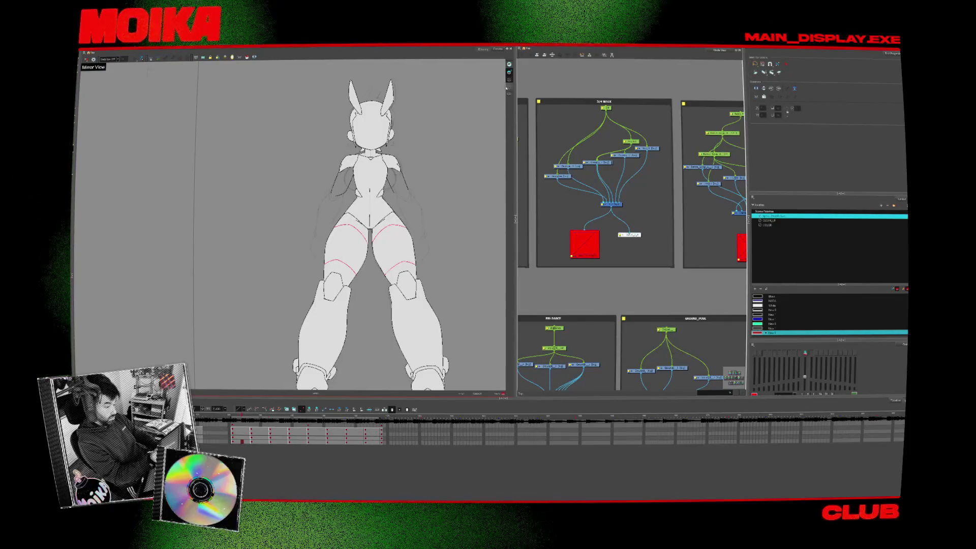
# Select the whole front-pose drawing, clear it, then select the three-quarter drawing in full.
pyautogui.hotkey('alt', '/')
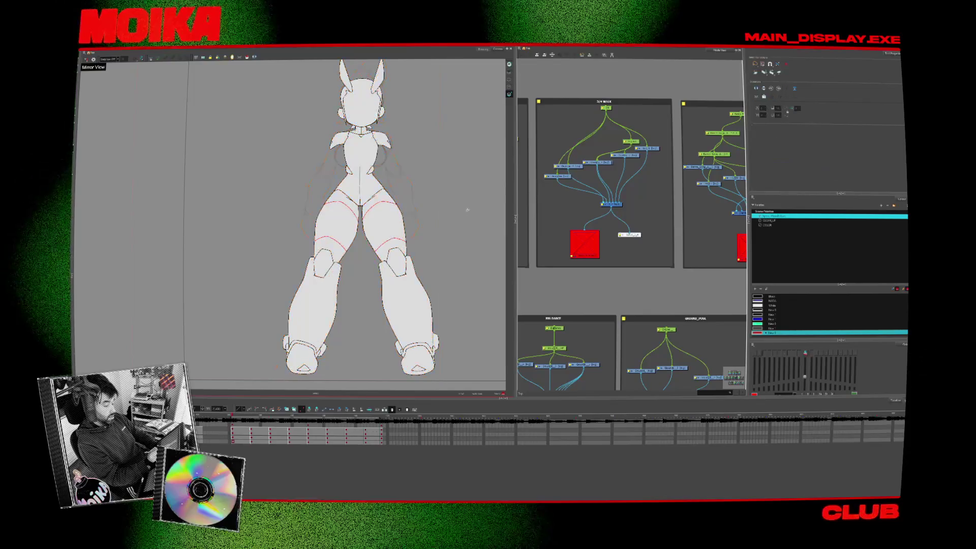
pyautogui.hotkey('ctrl', 'a')
pyautogui.click(447, 287)
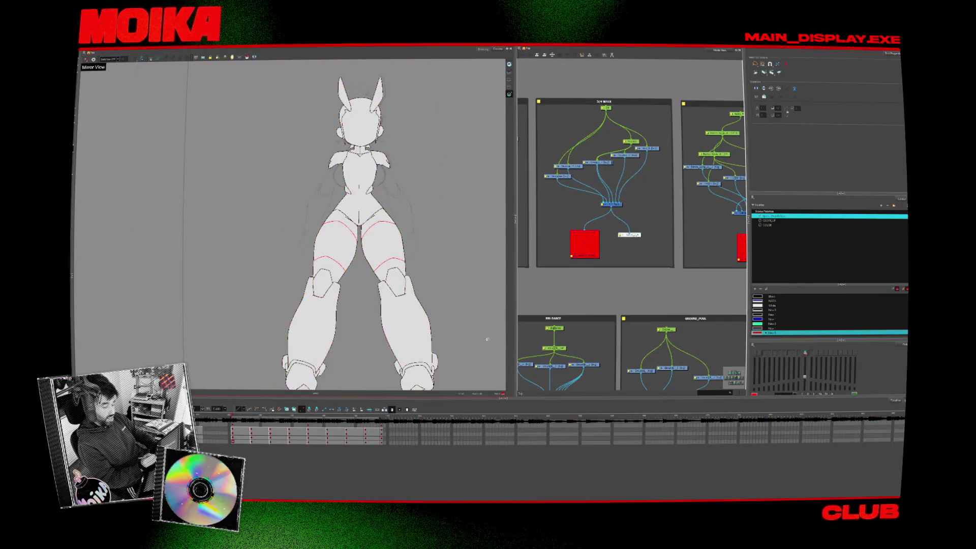
pyautogui.hotkey('ctrl', 'a')
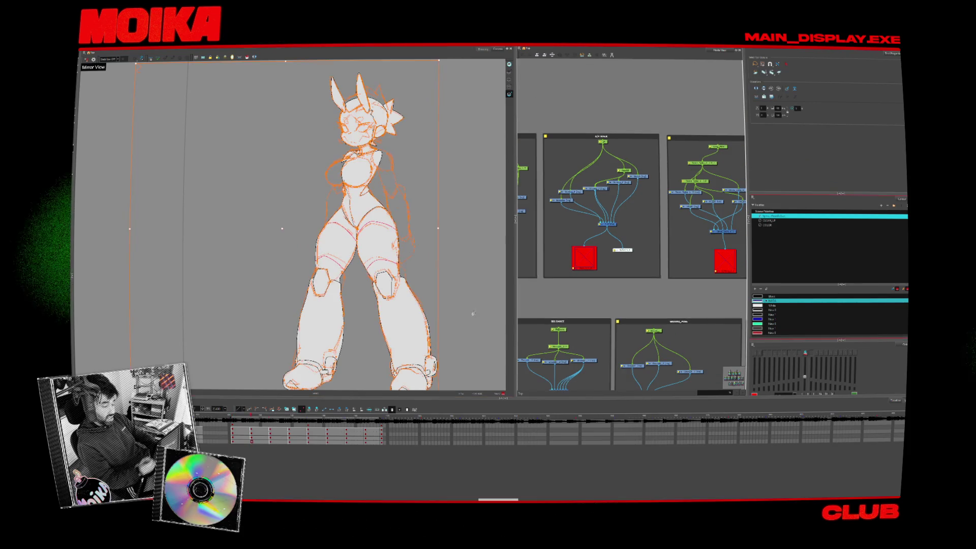
# Clear the character selection and flip forward frame by frame to the back three-quarter pose.
pyautogui.hotkey('ctrl', 'a')
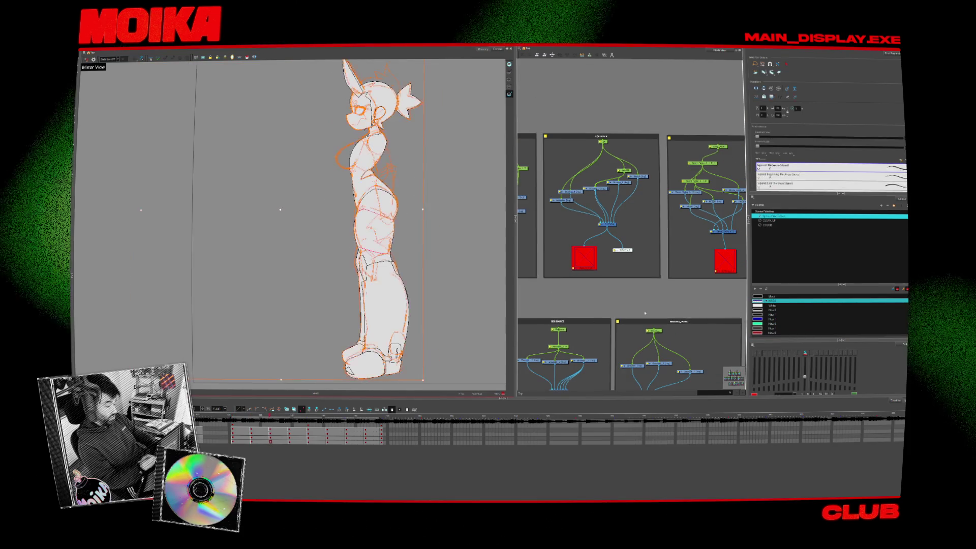
pyautogui.click(478, 326)
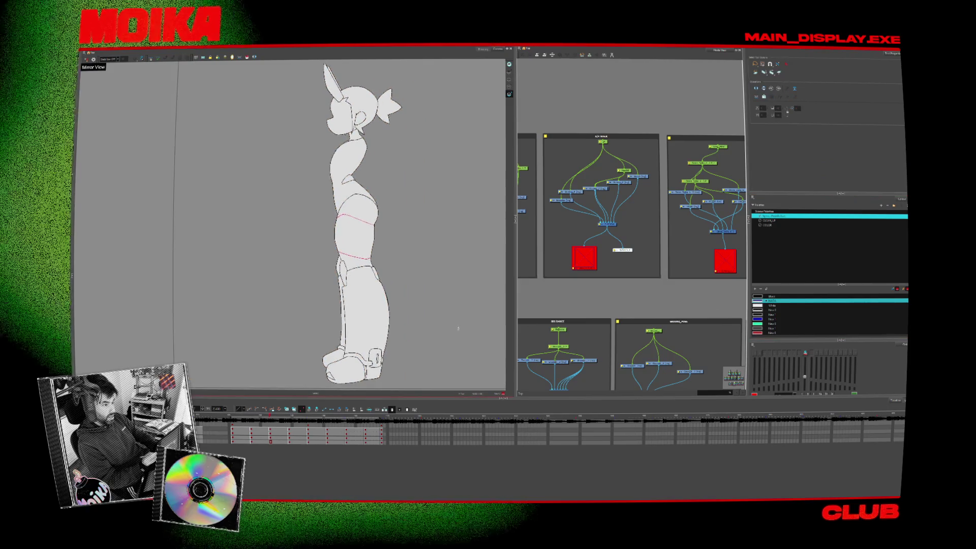
pyautogui.press('.')
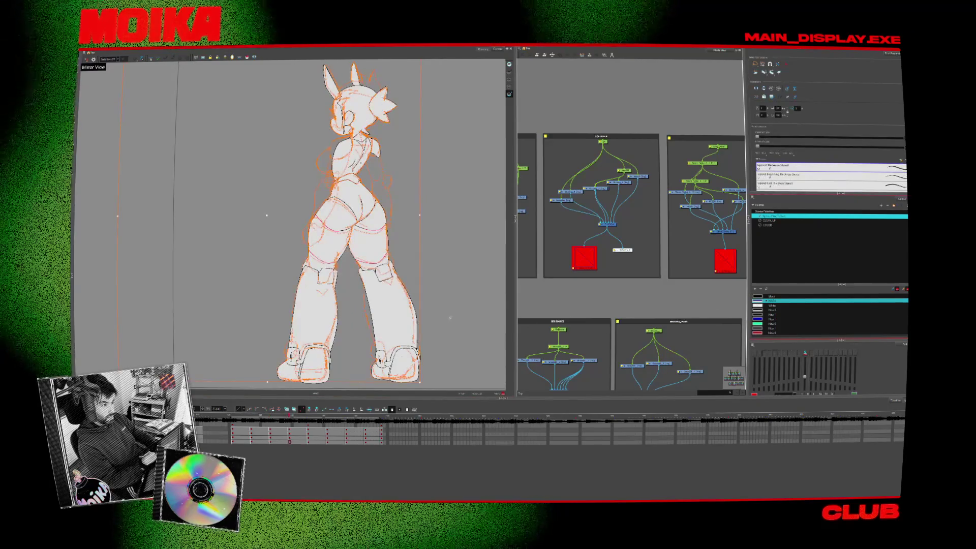
pyautogui.press('.')
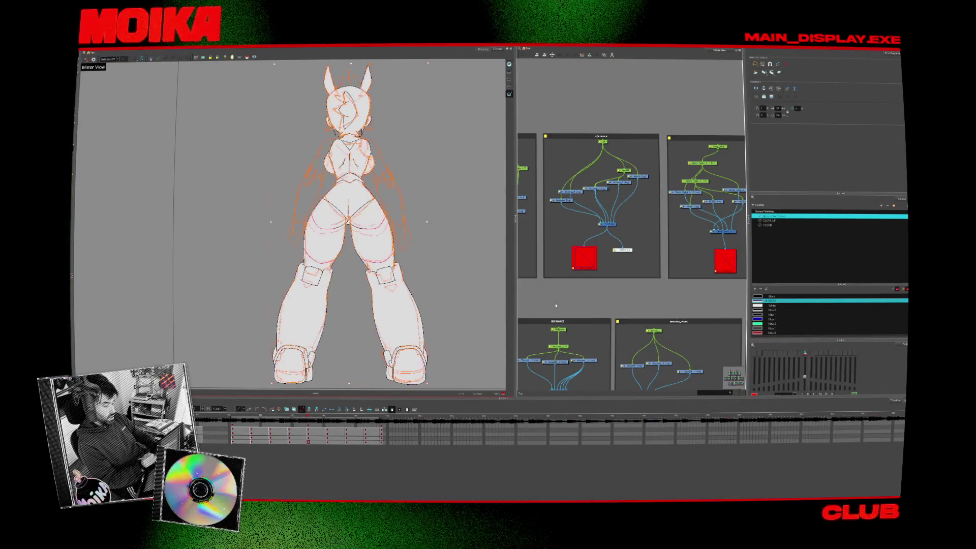
pyautogui.press('.')
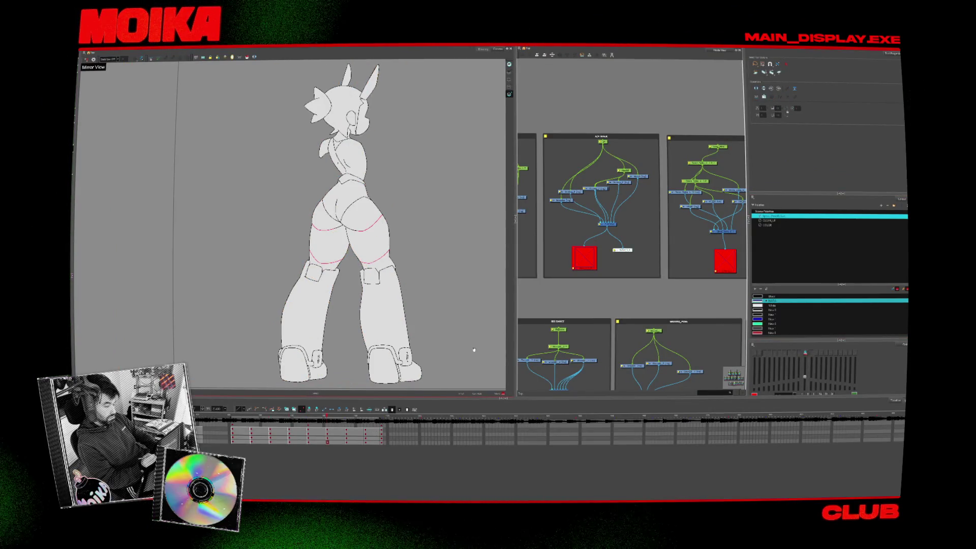
pyautogui.press('.')
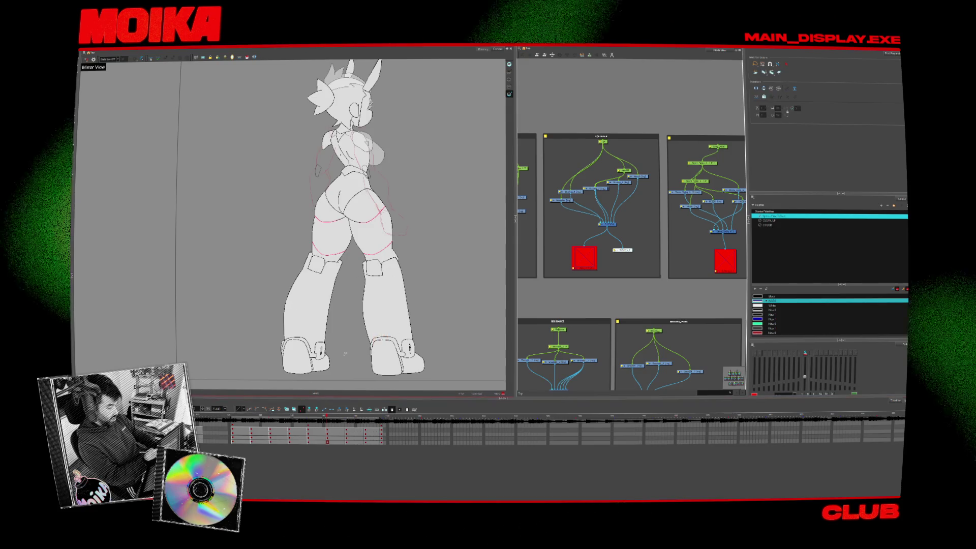
pyautogui.press('.')
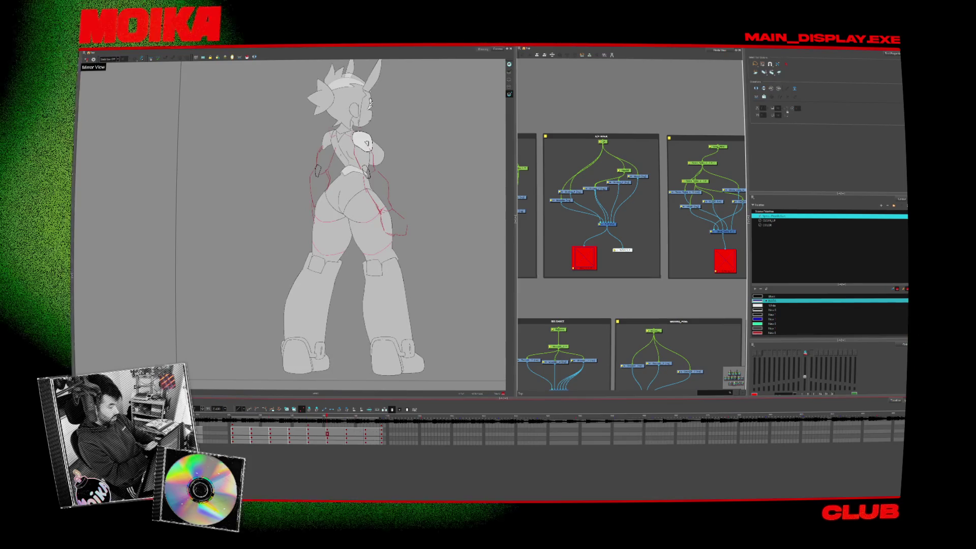
pyautogui.moveTo(422, 253); pyautogui.dragTo(449, 268)
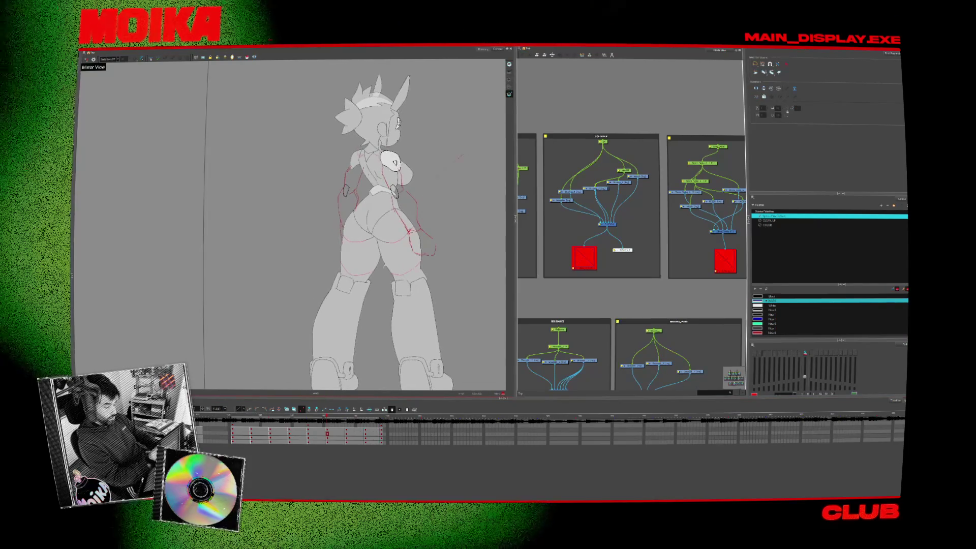
# Deselect the hip deformer and flip between the back, side and front poses to compare the arm roughs.
pyautogui.press(',')
pyautogui.press('.')
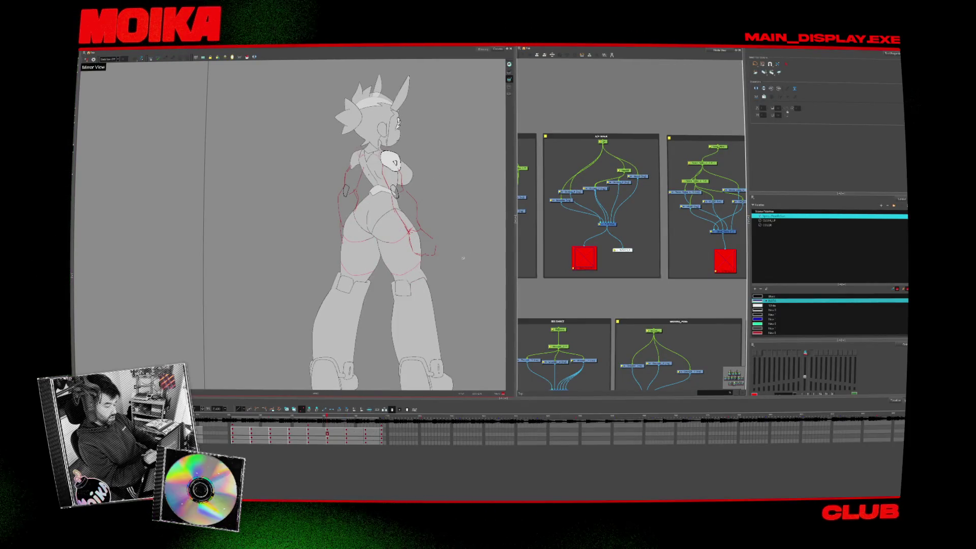
pyautogui.click(441, 242)
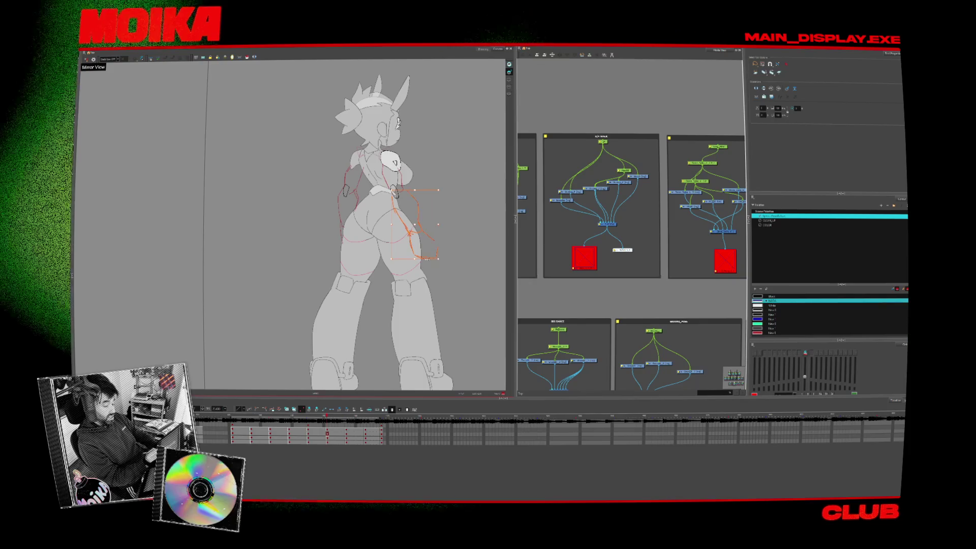
pyautogui.press('.')
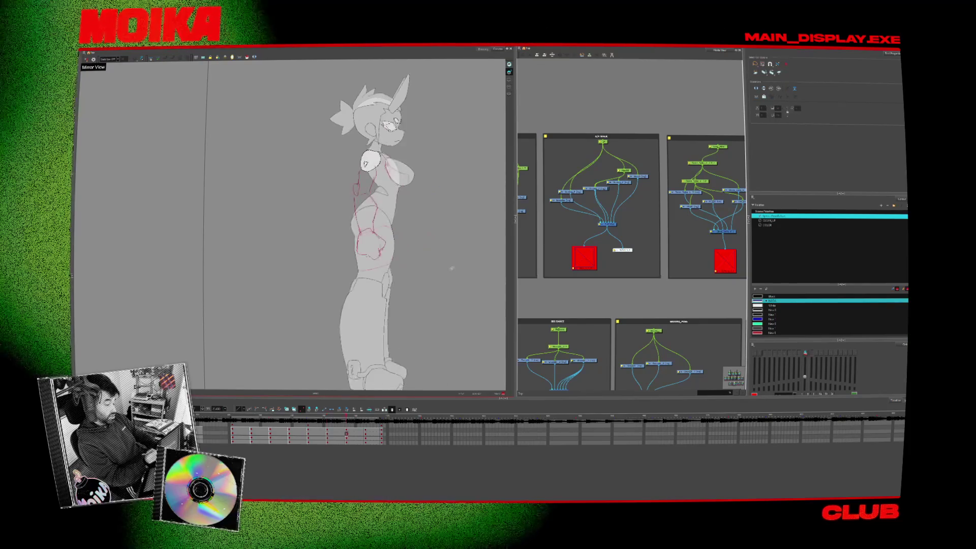
pyautogui.press('.')
pyautogui.press(',')
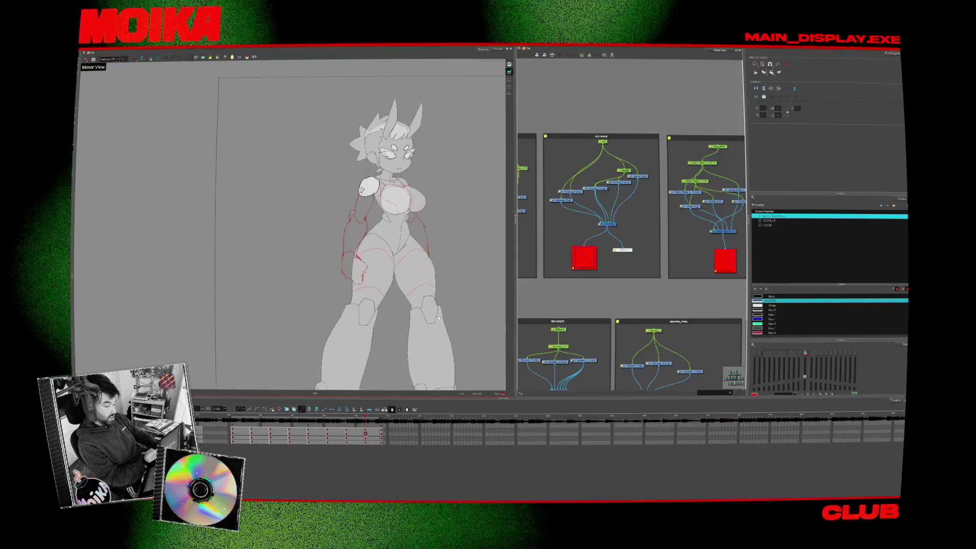
pyautogui.press('.')
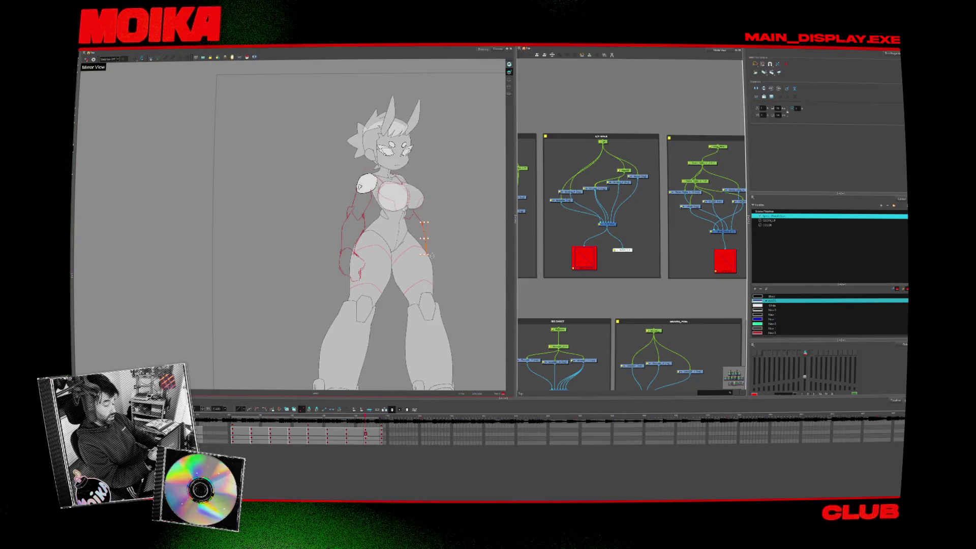
# Jump back to frame 1 and select the rough strokes along the front pose's arm and hip.
pyautogui.hotkey('shift', ',')
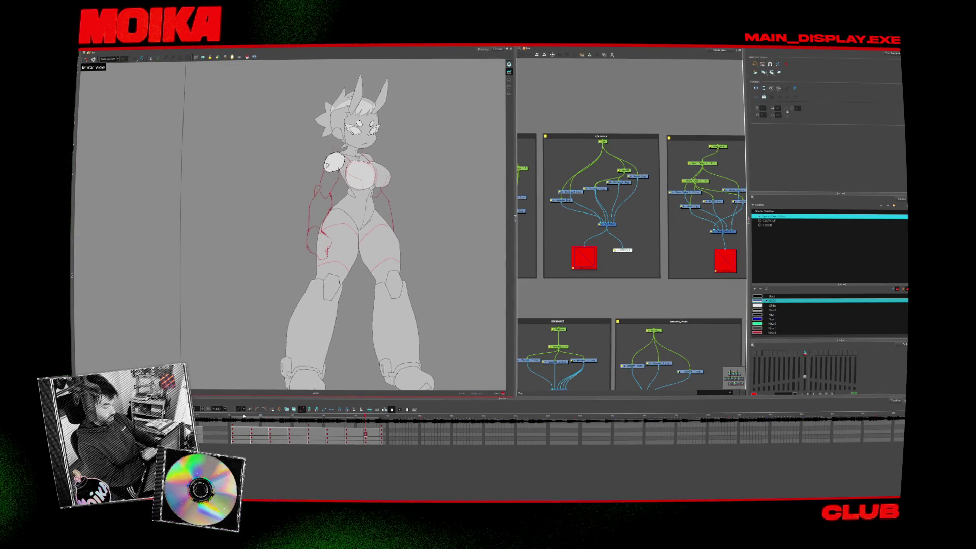
pyautogui.press('.')
pyautogui.press(',')
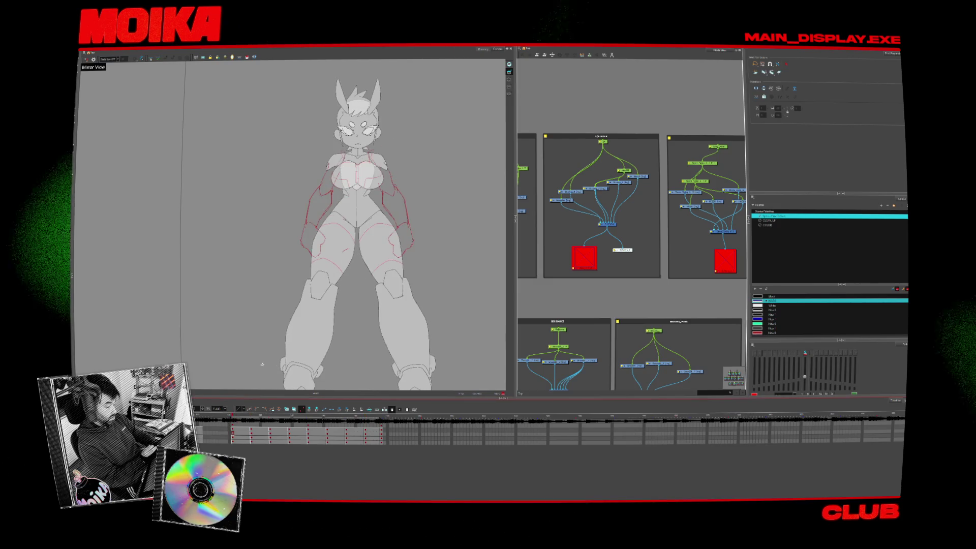
pyautogui.moveTo(396, 168); pyautogui.dragTo(446, 274)
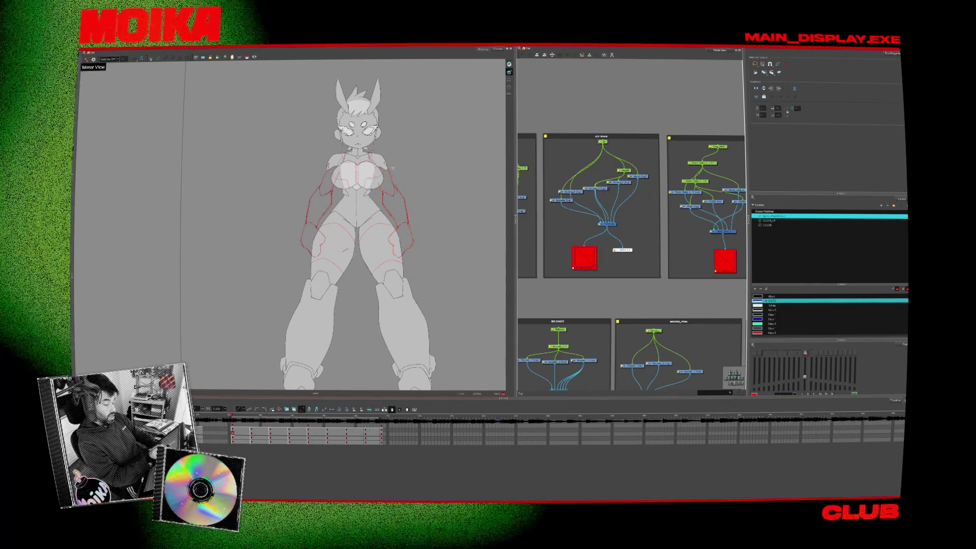
pyautogui.scroll(3, 388, 176)
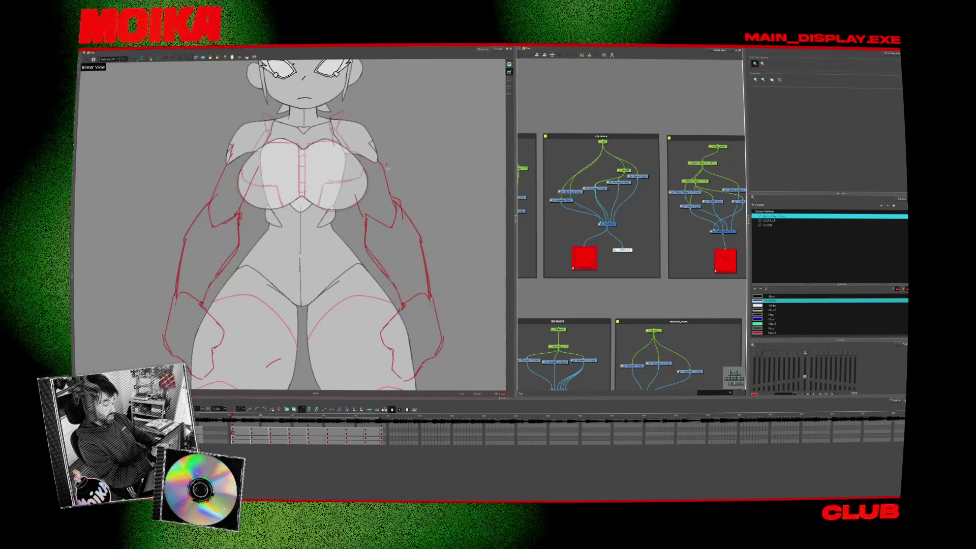
pyautogui.scroll(-3, 398, 203)
pyautogui.scroll(1, 415, 225)
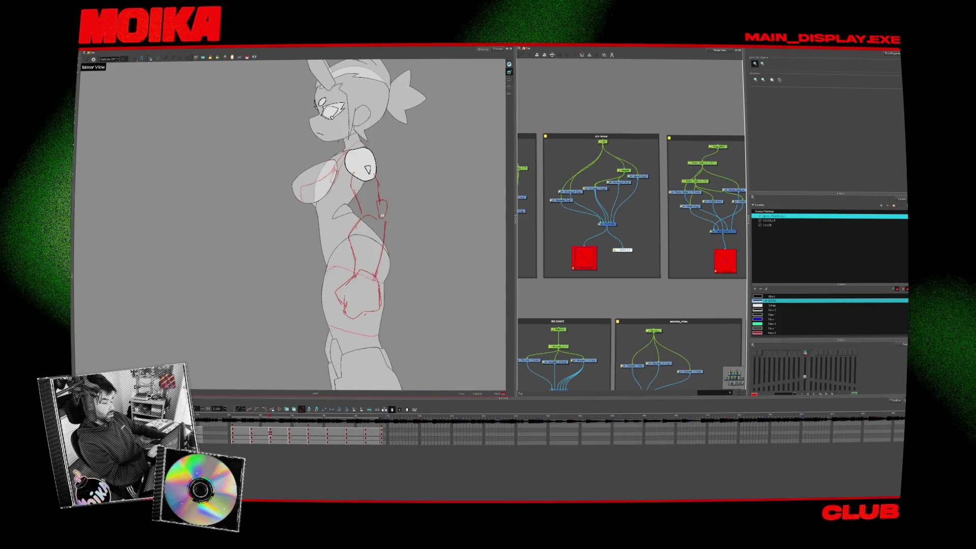
# Switch to the Brush tool and step between the side and back-view frames.
pyautogui.hotkey('alt', 'b')
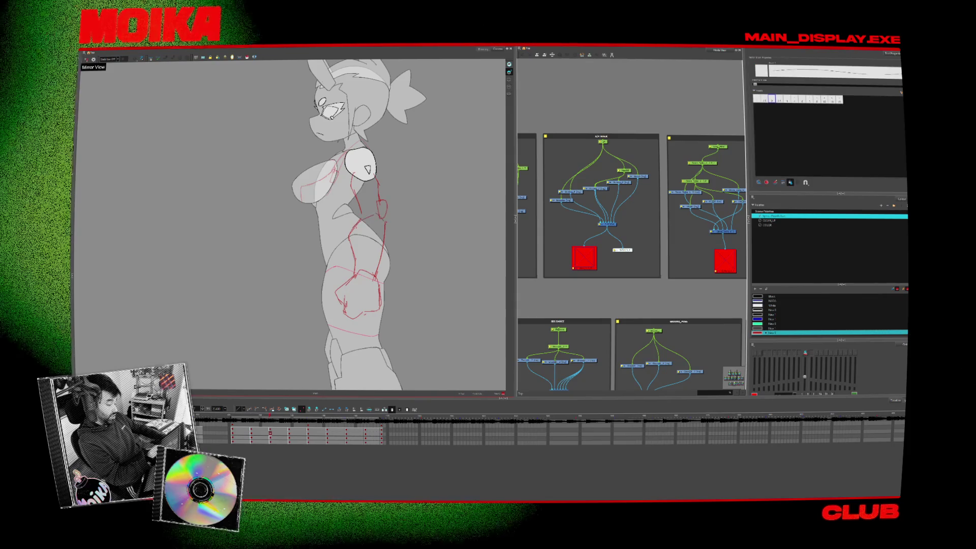
pyautogui.press('.')
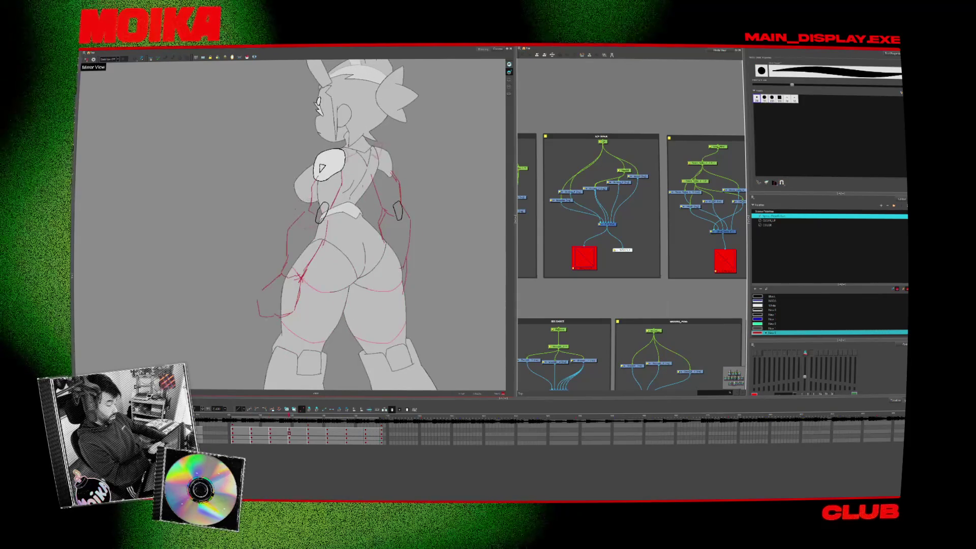
pyautogui.press(',')
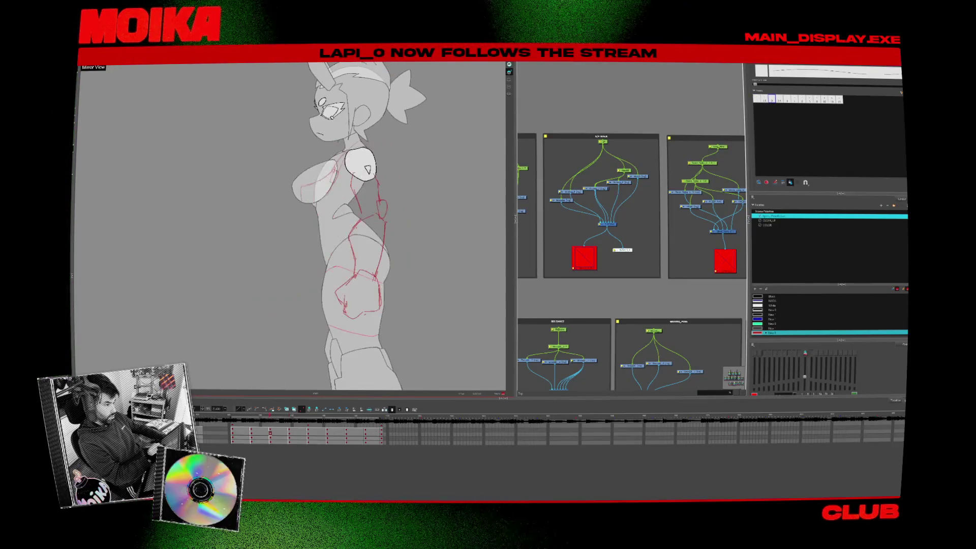
pyautogui.press('.')
pyautogui.press('.')
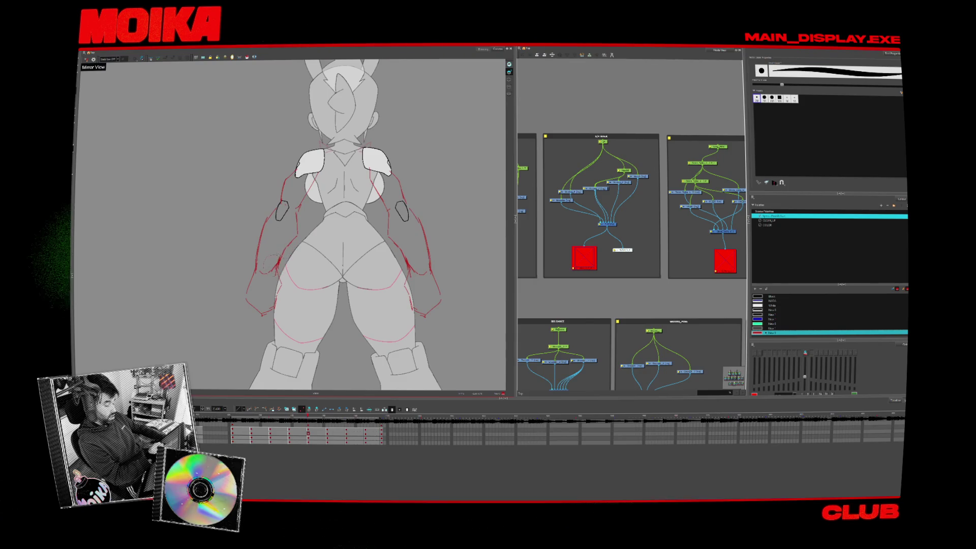
pyautogui.scroll(-5, 343, 229)
pyautogui.scroll(2, 343, 229)
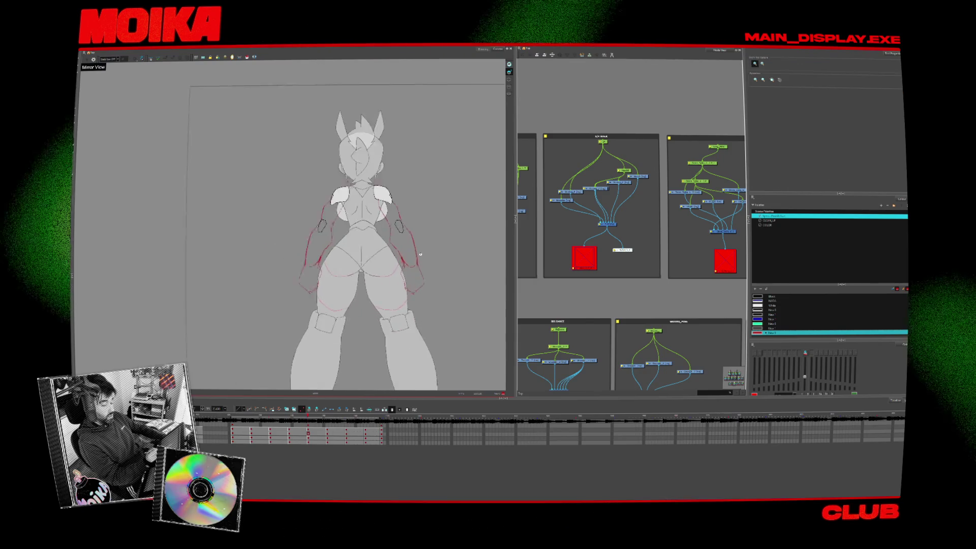
pyautogui.scroll(3, 343, 229)
# Toggle between the thin-line tool and the brush, then reset and recentre the view on the character.
pyautogui.hotkey('alt', '/')
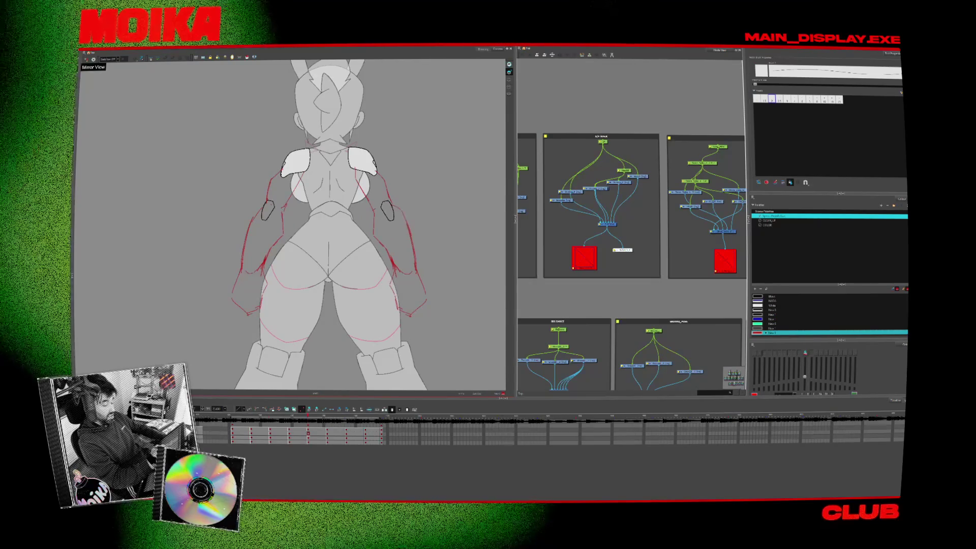
pyautogui.hotkey('alt', 'b')
pyautogui.hotkey('alt', '/')
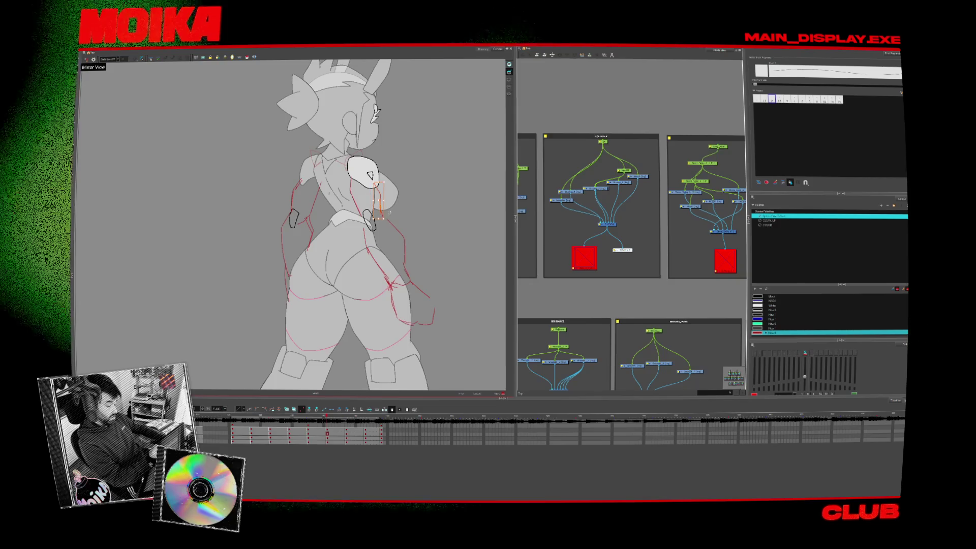
pyautogui.moveTo(305, 114); pyautogui.dragTo(335, 153)
pyautogui.scroll(3, 305, 229)
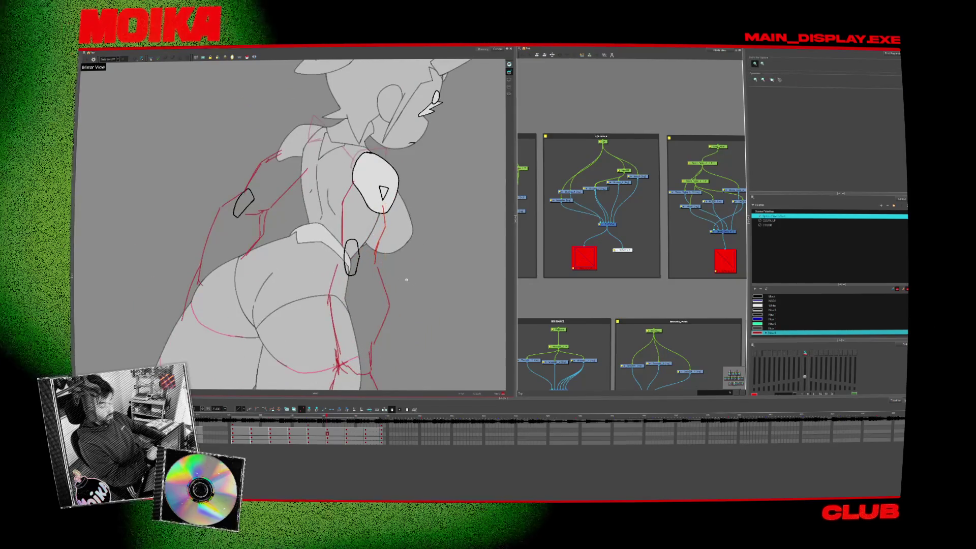
pyautogui.scroll(-3, 290, 225)
pyautogui.hotkey('shift', 'x')
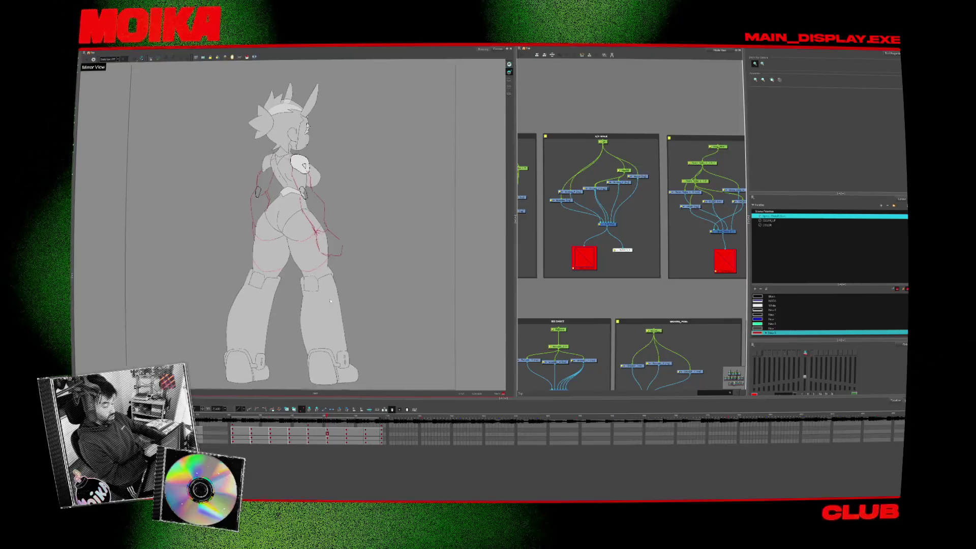
pyautogui.moveTo(338, 294); pyautogui.dragTo(393, 286)
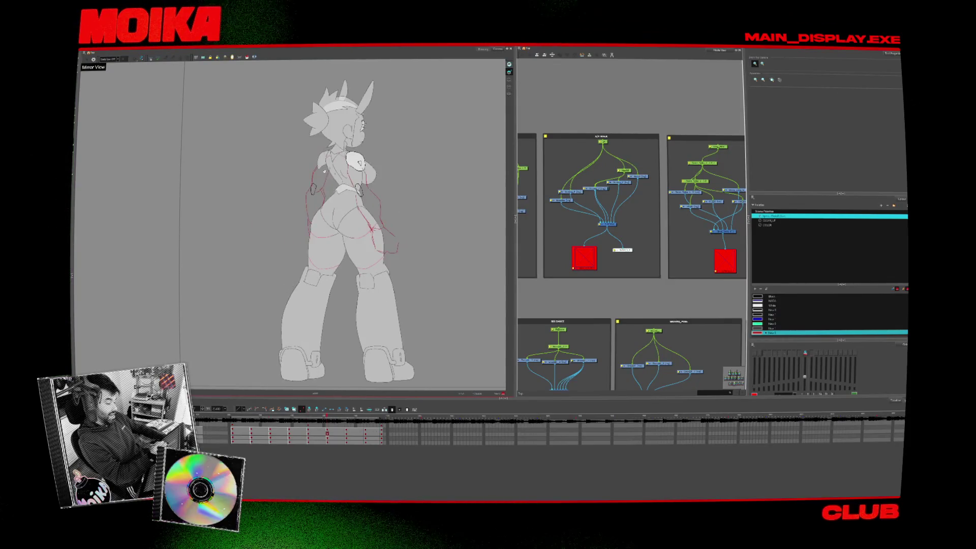
pyautogui.scroll(3, 393, 285)
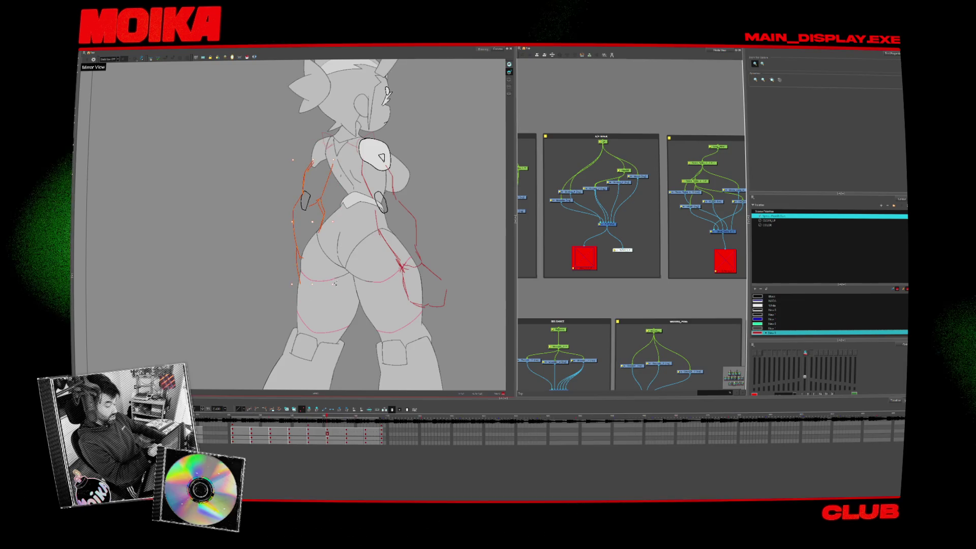
# Select the left arm's red rough strokes, preview them, then return to the brush on the three-quarter back pose.
pyautogui.moveTo(292, 160); pyautogui.dragTo(333, 283)
pyautogui.press('Return')
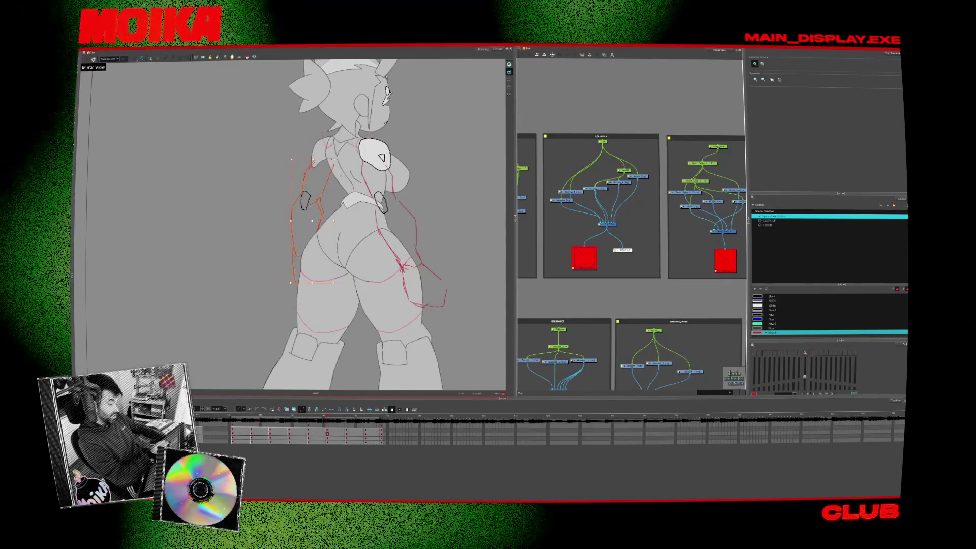
pyautogui.hotkey('alt', 'b')
pyautogui.press(',')
pyautogui.press('.')
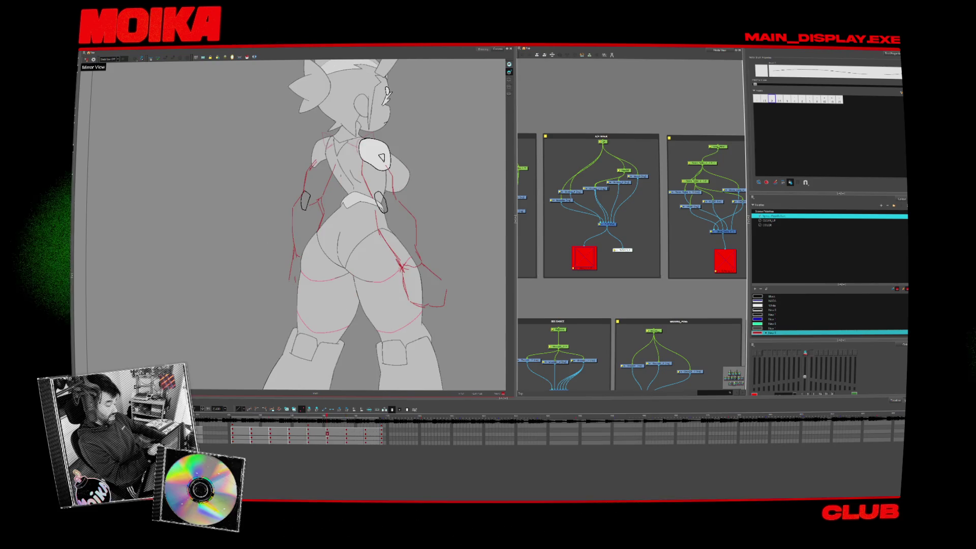
pyautogui.press('.')
# Flip between the straight back, three-quarter back and side poses to compare the red arm lines.
pyautogui.press(',')
pyautogui.press('.')
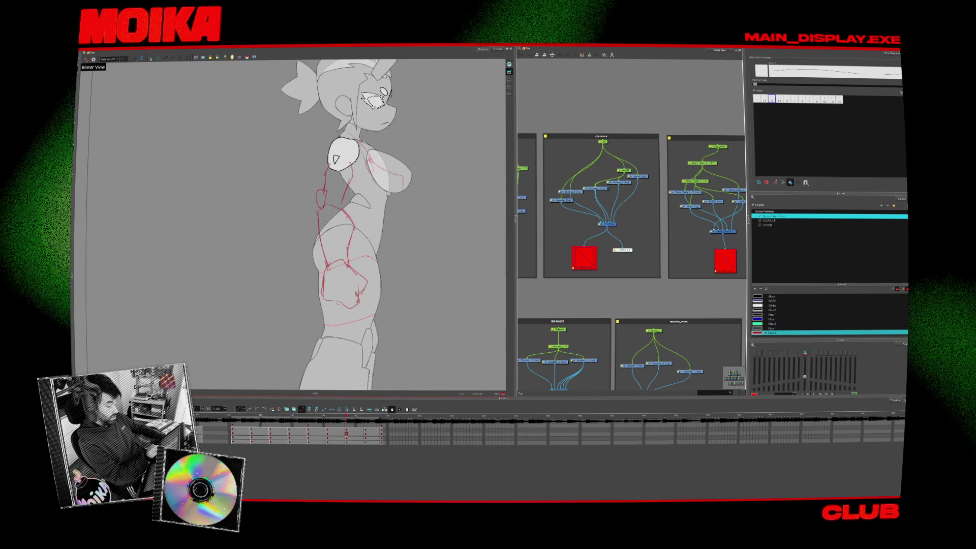
pyautogui.press(',')
pyautogui.press(',')
pyautogui.press('.')
pyautogui.press('.')
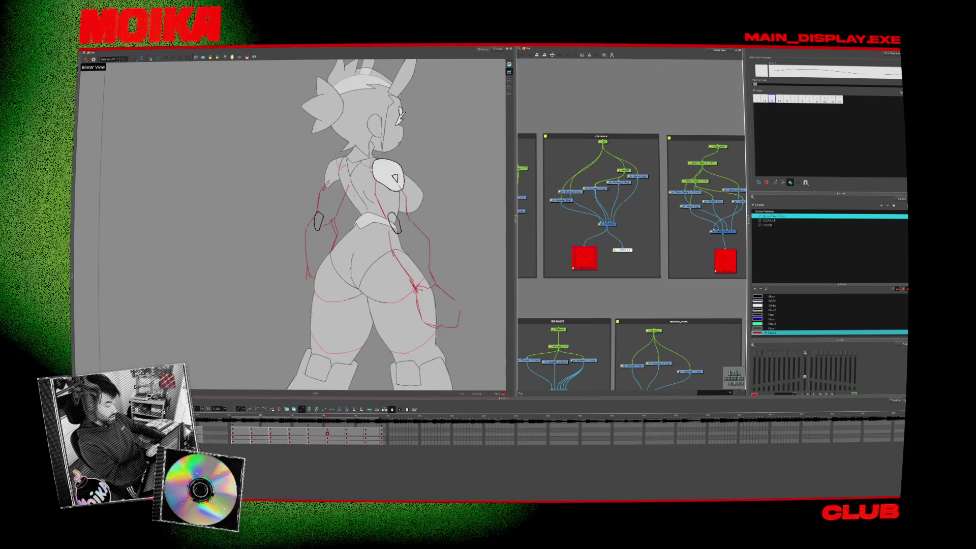
pyautogui.press('.')
pyautogui.press(',')
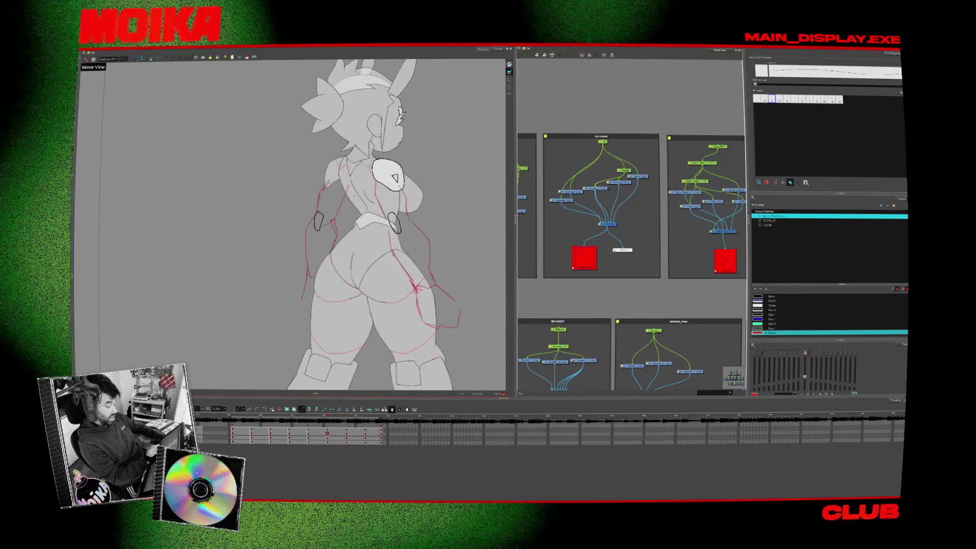
pyautogui.press('.')
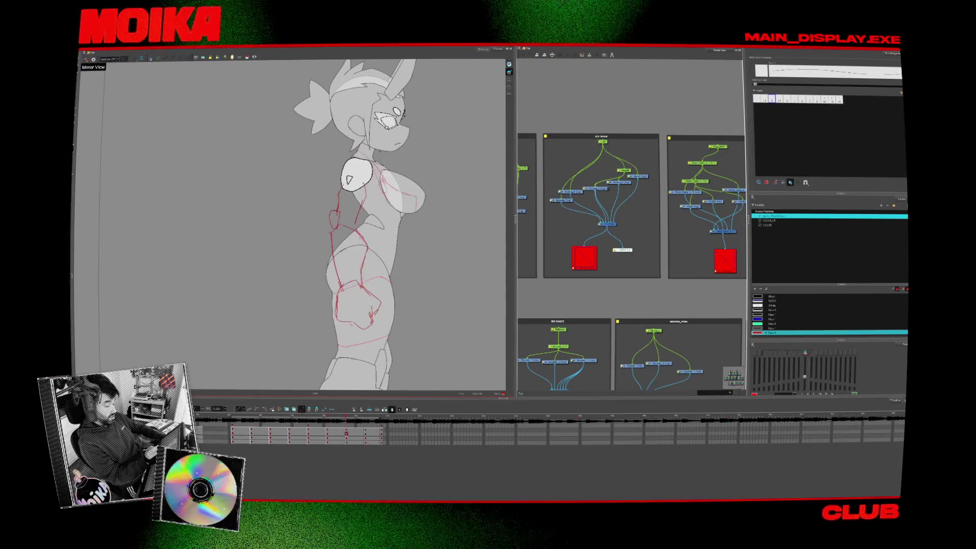
pyautogui.press(',')
pyautogui.press(',')
pyautogui.press('.')
pyautogui.press(',')
pyautogui.press('.')
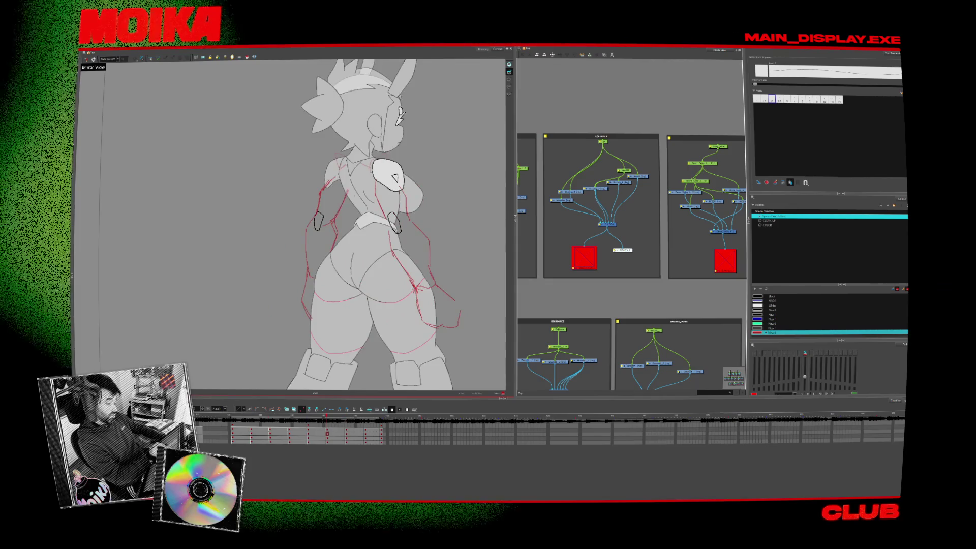
# Switch brush size and land on the side-view pose to redraw its red arm strokes against the previous pose.
pyautogui.press(',')
pyautogui.press('.')
pyautogui.press('.')
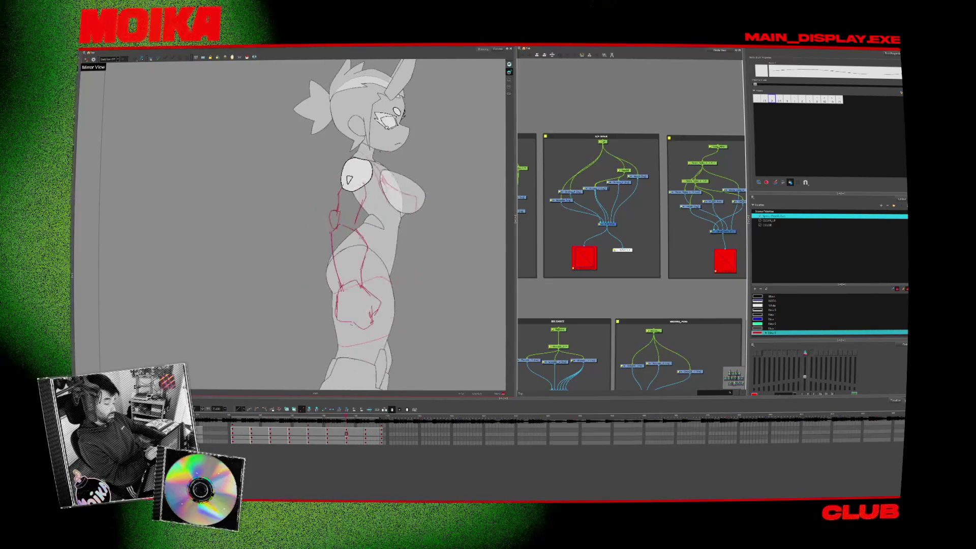
pyautogui.press(',')
pyautogui.hotkey('alt', 'b')
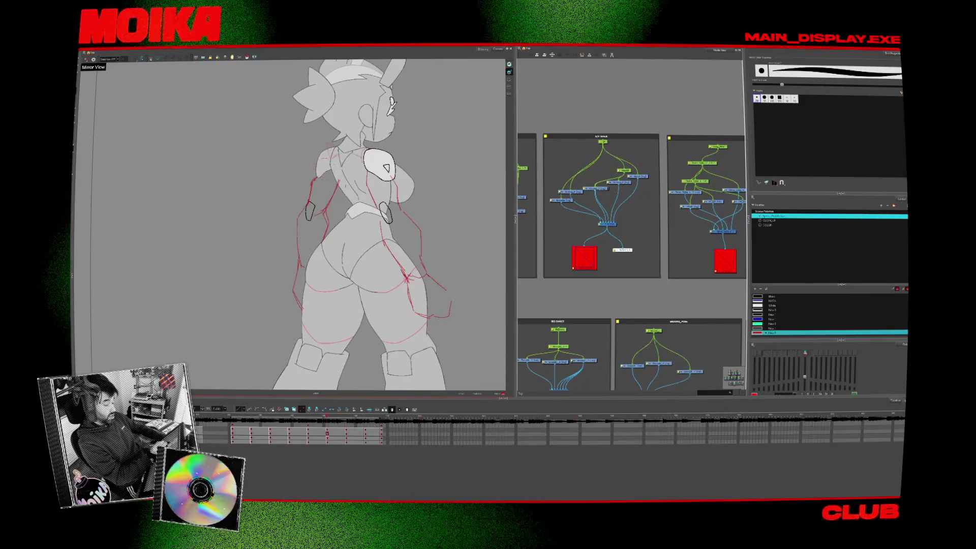
pyautogui.press('.')
pyautogui.hotkey('alt', '/')
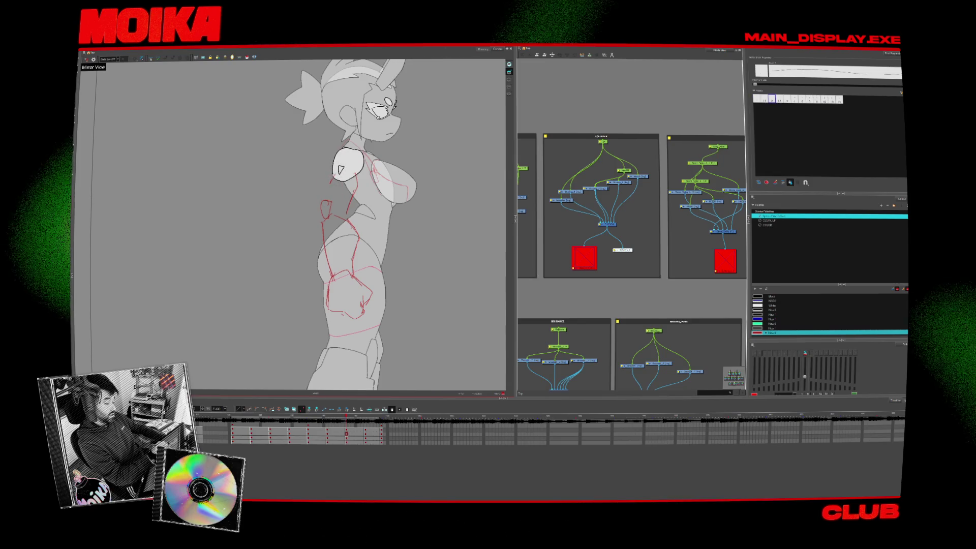
pyautogui.press(',')
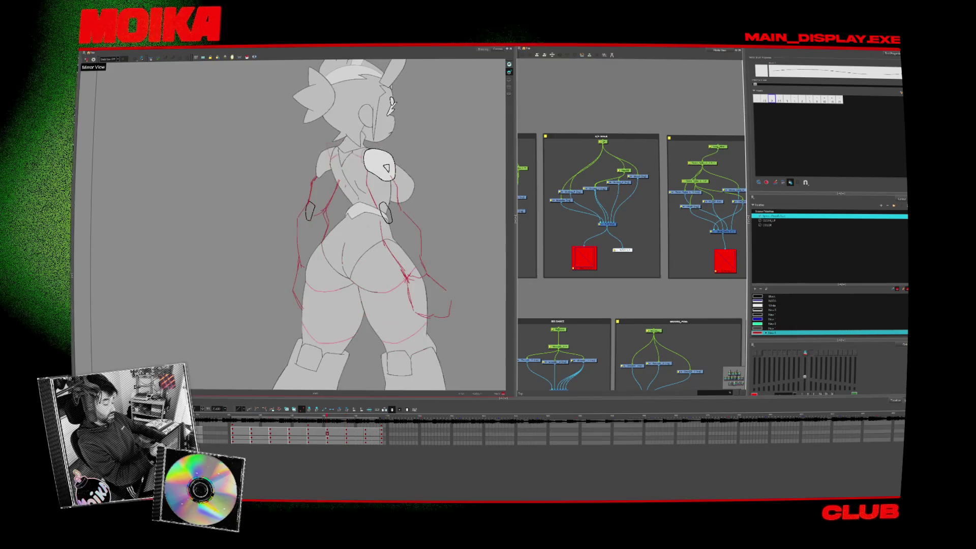
pyautogui.press('.')
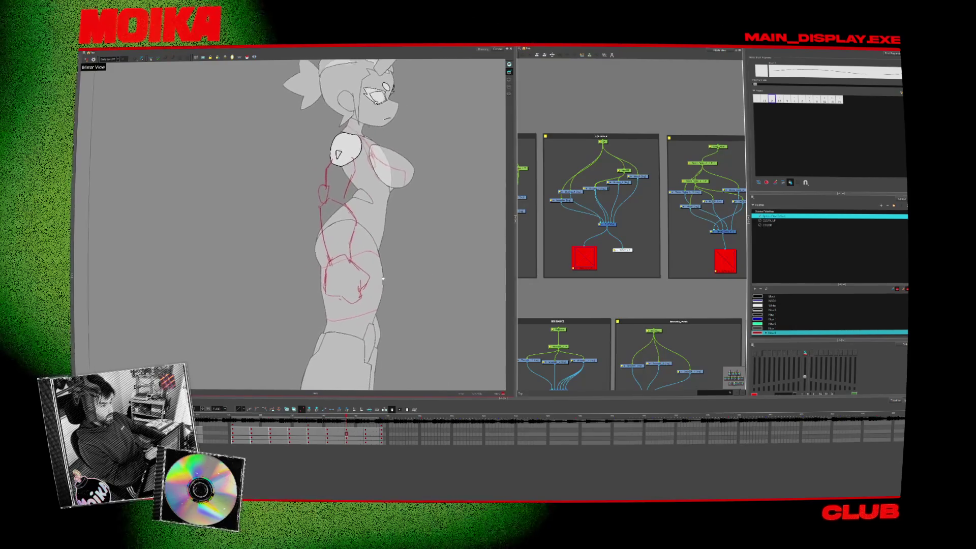
pyautogui.scroll(-3, 398, 284)
pyautogui.scroll(-2, 328, 229)
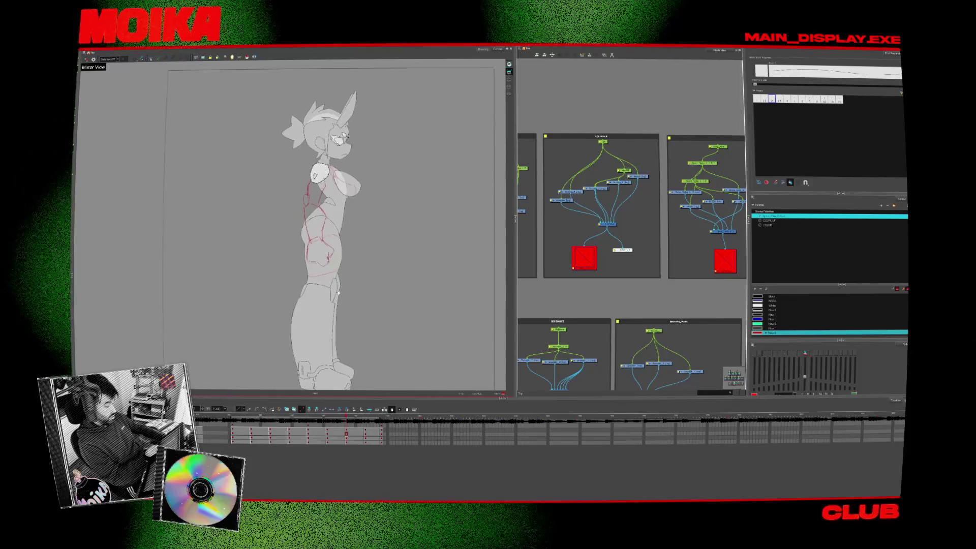
# Step through back, three-quarter, side and front poses to check the arm lines with the whole character visible.
pyautogui.press(',')
pyautogui.press(',')
pyautogui.scroll(2, 328, 229)
pyautogui.press('.')
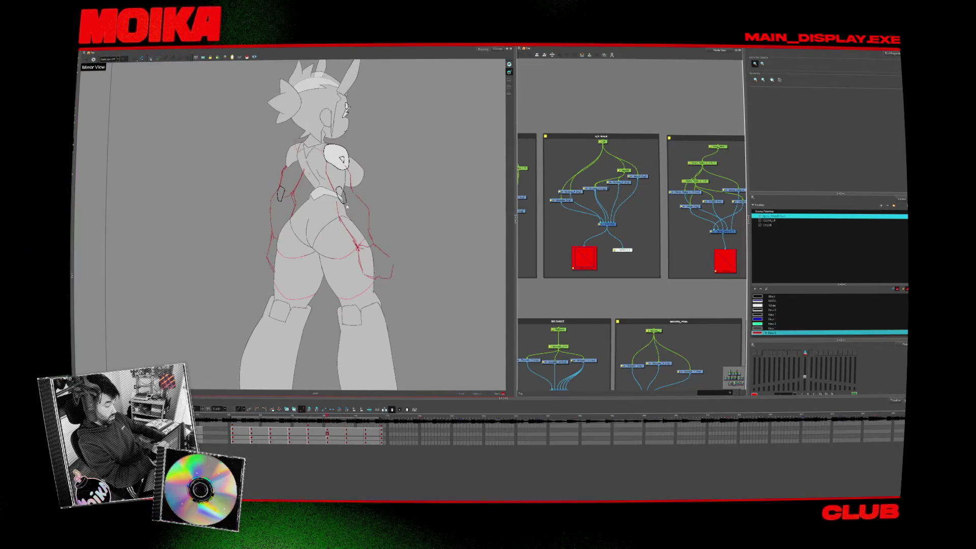
pyautogui.press('.')
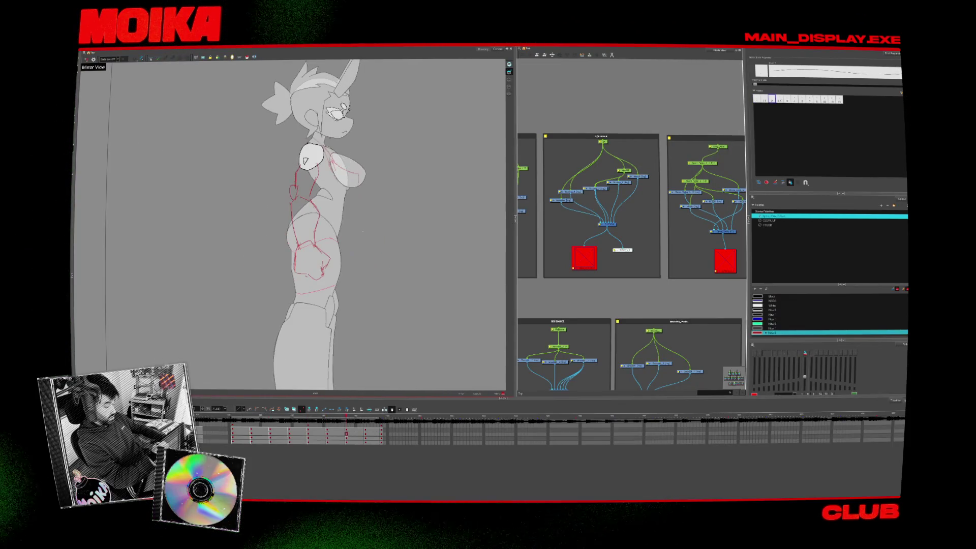
pyautogui.press(',')
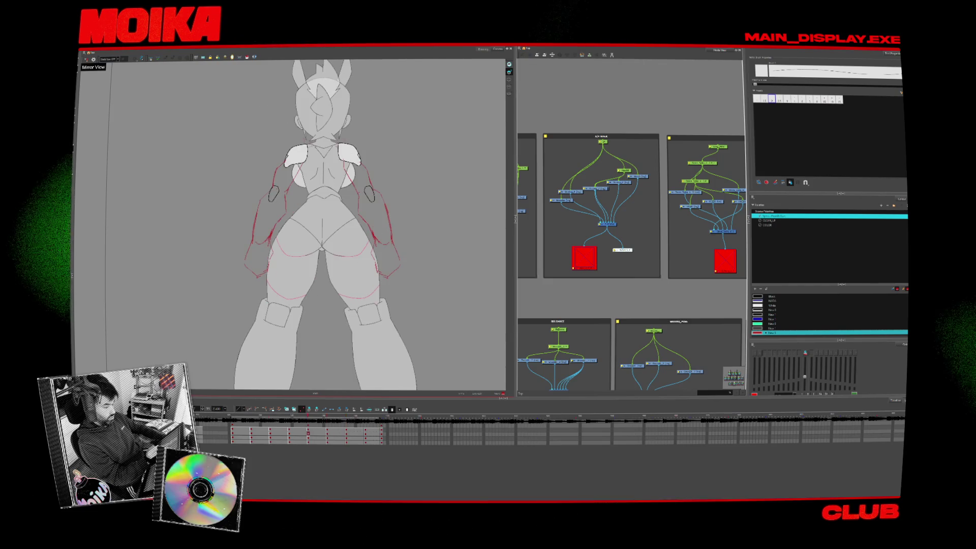
pyautogui.press('.')
pyautogui.press('.')
pyautogui.press('.')
pyautogui.scroll(-2, 354, 283)
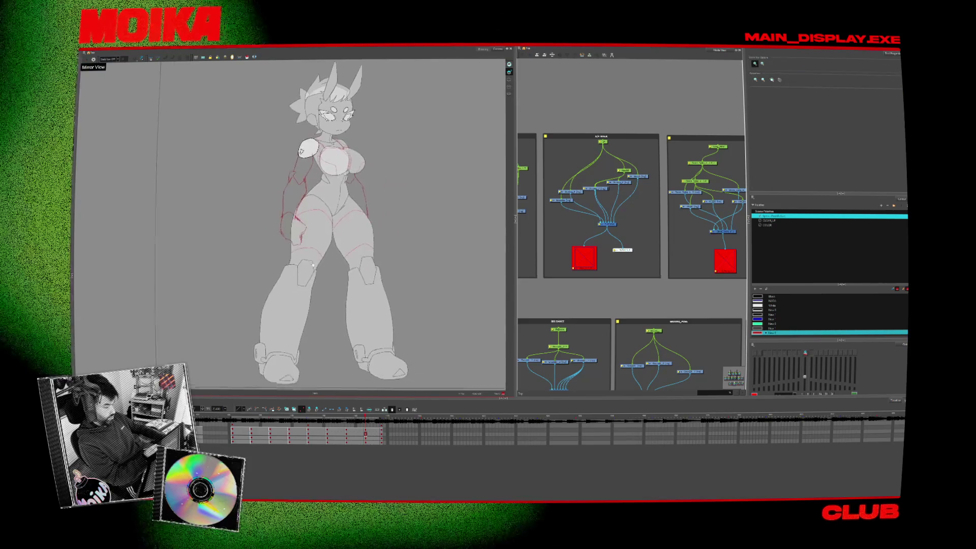
pyautogui.scroll(1, 354, 282)
pyautogui.press(',')
pyautogui.press('.')
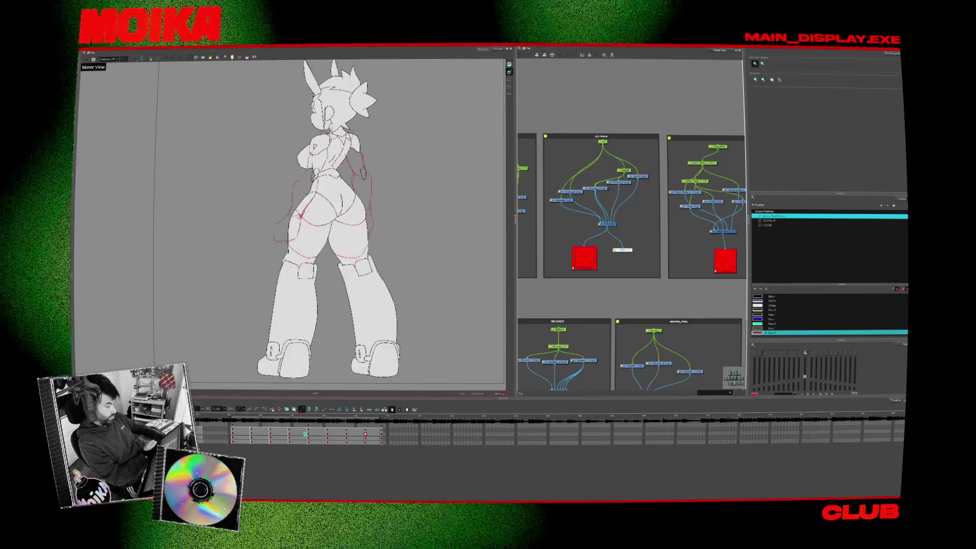
pyautogui.press('.')
pyautogui.press(',')
pyautogui.press(',')
pyautogui.press('.')
pyautogui.press('.')
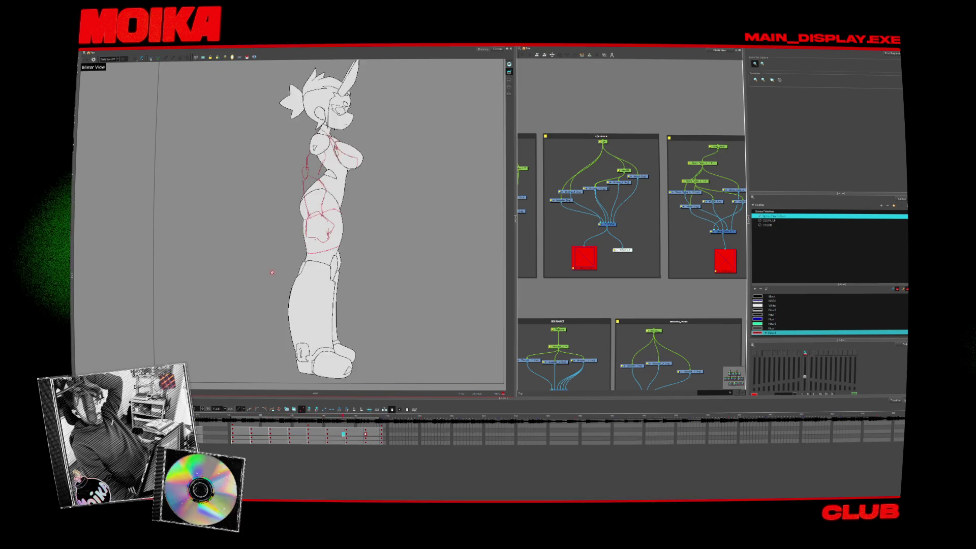
pyautogui.press('.')
pyautogui.press('.')
pyautogui.press(',')
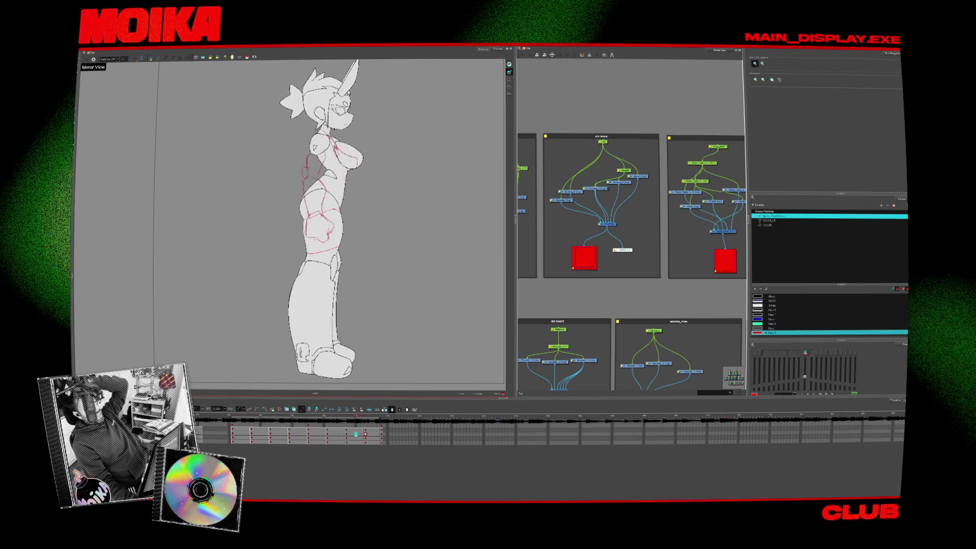
pyautogui.press(',')
pyautogui.press('.')
pyautogui.press('.')
pyautogui.press('.')
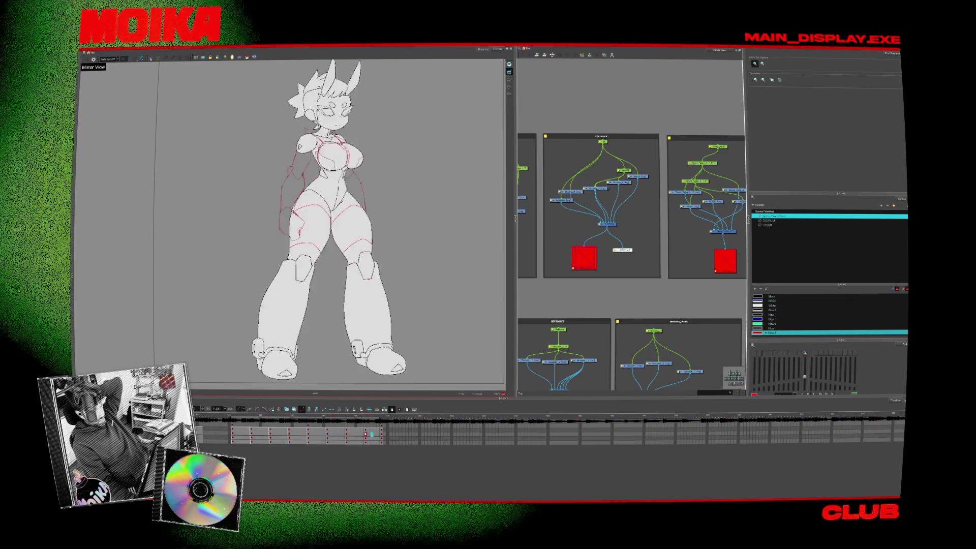
pyautogui.press('.')
pyautogui.press('.')
pyautogui.press(',')
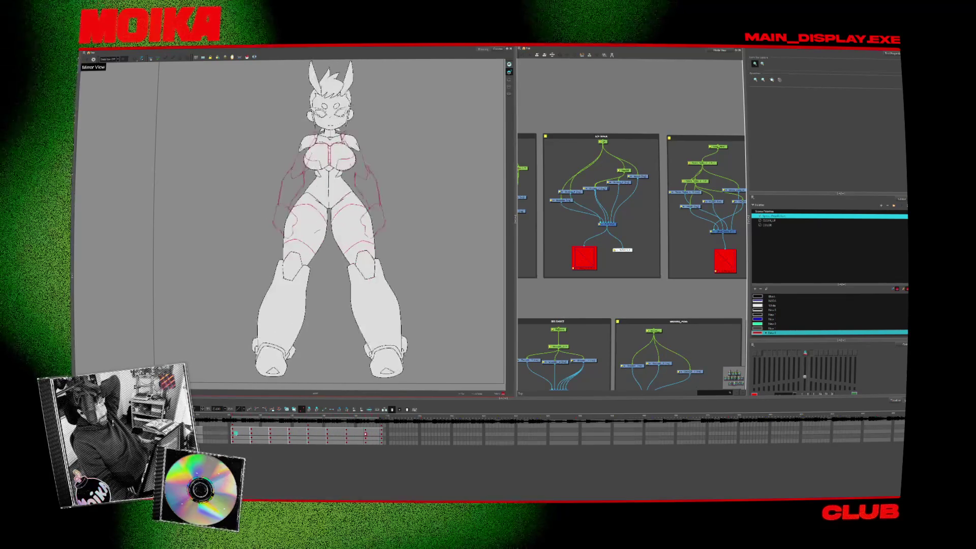
pyautogui.press('.')
pyautogui.press(',')
pyautogui.press(',')
pyautogui.press(',')
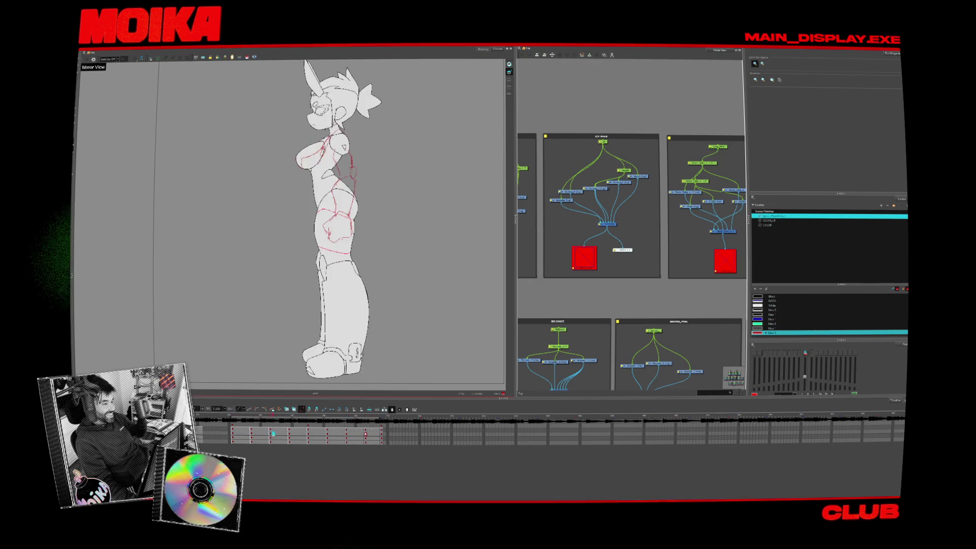
pyautogui.press(',')
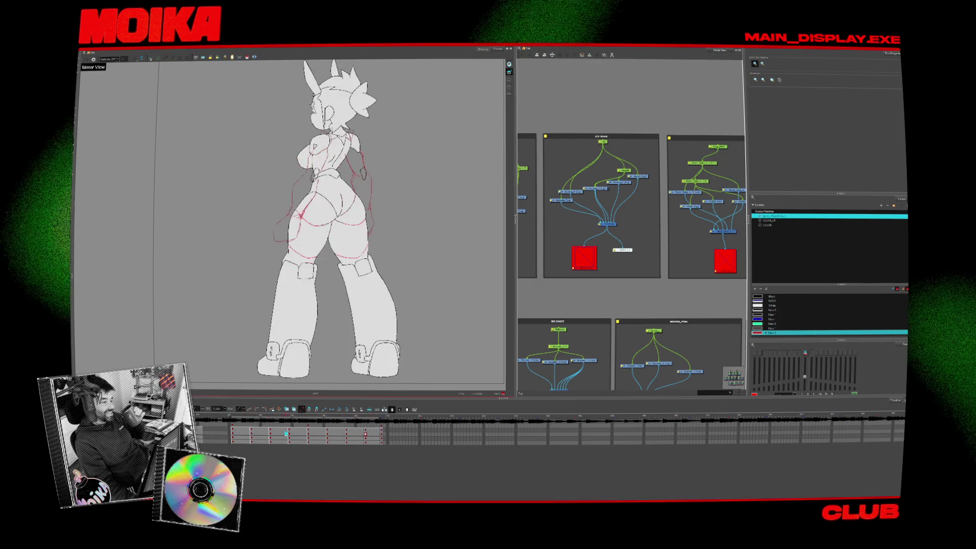
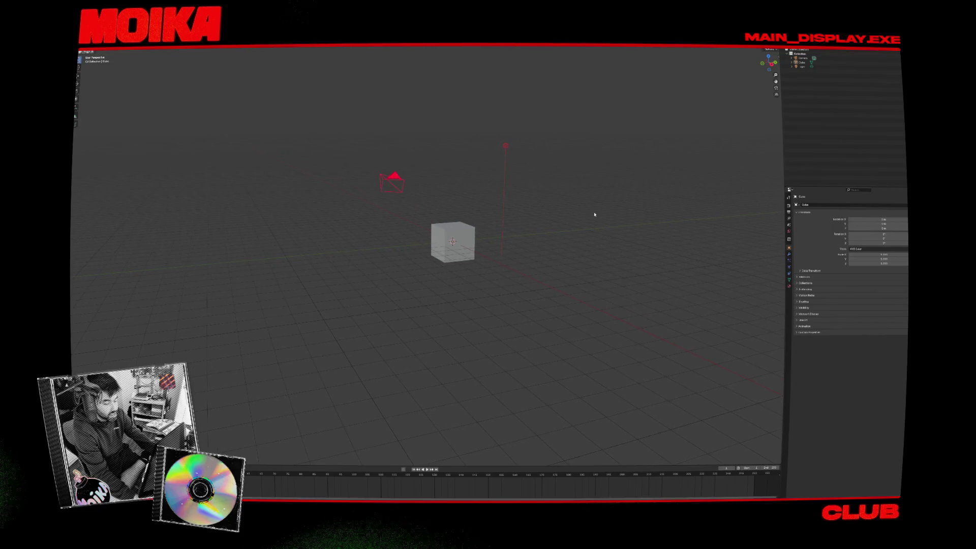
# Delete the light and the camera from the Blender scene, leaving only the cube.
pyautogui.press('Delete')
pyautogui.hotkey('ctrl', 'z')
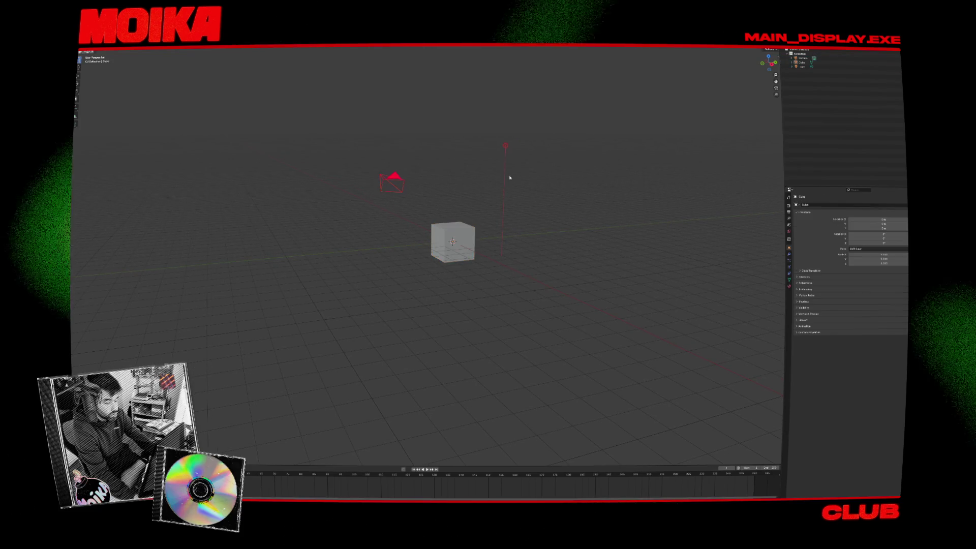
pyautogui.press('x')
pyautogui.click(507, 173)
pyautogui.click(392, 180)
pyautogui.press('Delete')
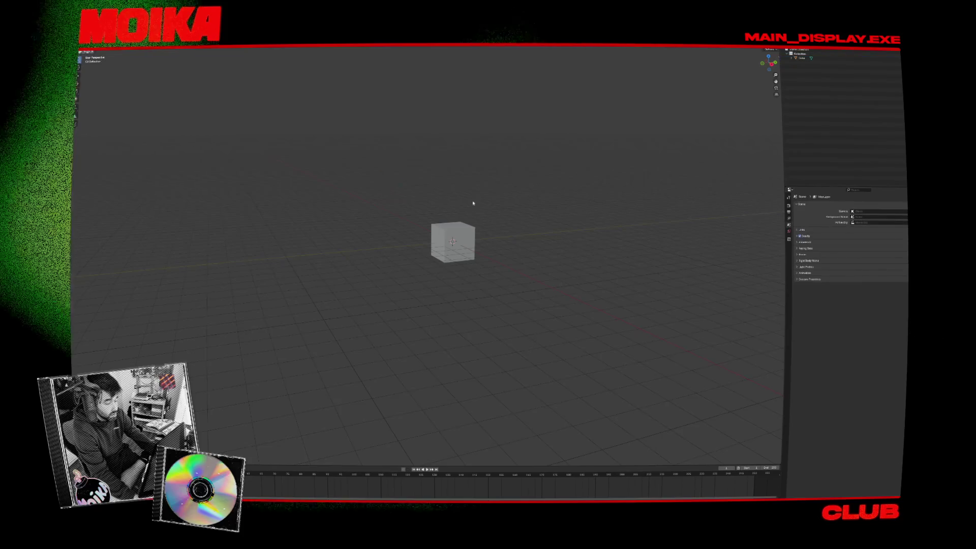
pyautogui.scroll(2, 507, 227)
# Orbit around the selected cube from several angles, then quit Blender with Ctrl+Q.
pyautogui.click(428, 236)
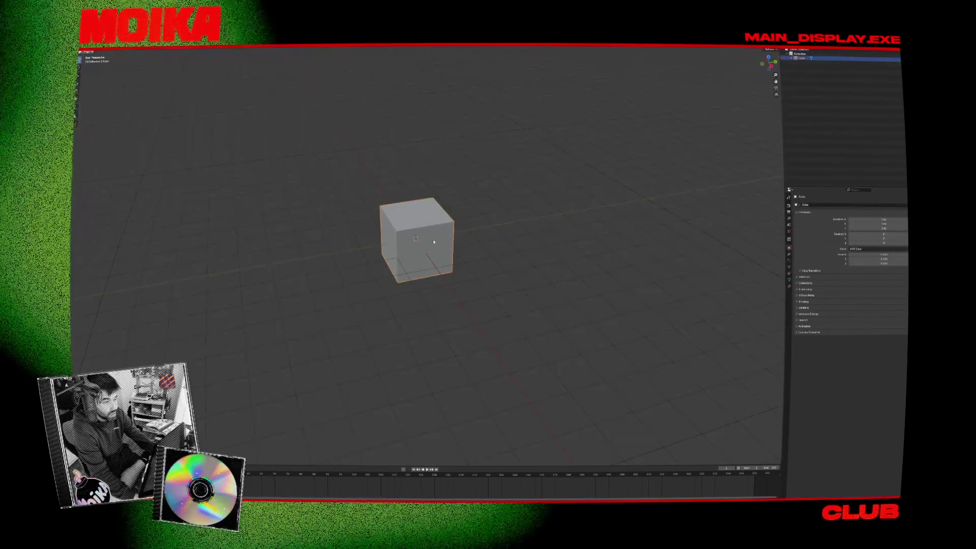
pyautogui.press('KP_1')
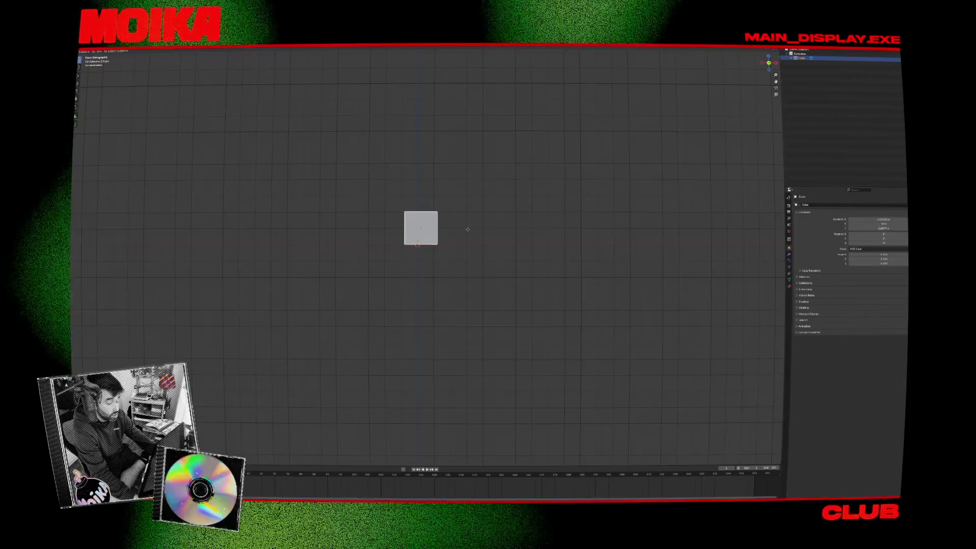
pyautogui.moveTo(465, 226)
pyautogui.mouseDown()
pyautogui.moveTo(437, 253)
pyautogui.moveTo(417, 252)
pyautogui.mouseUp()
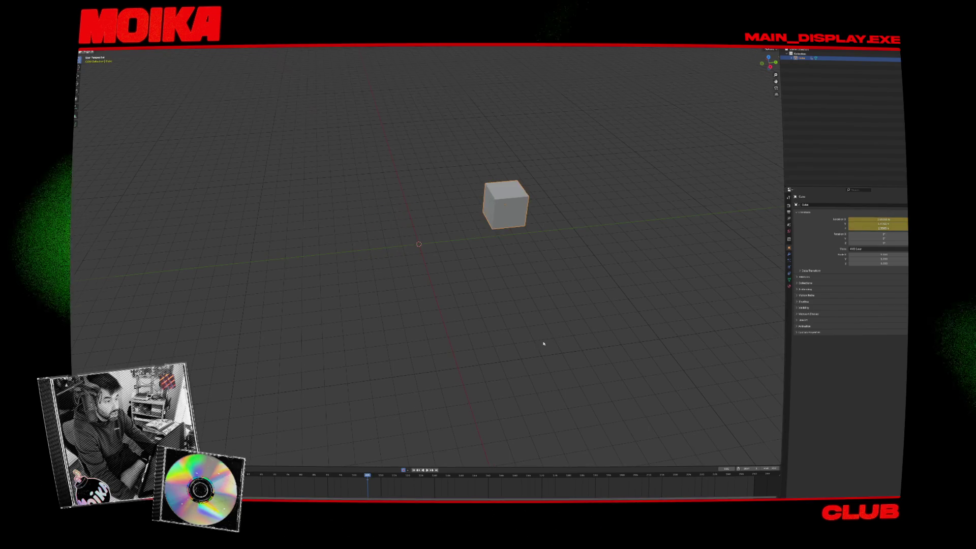
pyautogui.moveTo(543, 344); pyautogui.dragTo(548, 328)
pyautogui.moveTo(417, 252); pyautogui.dragTo(412, 323)
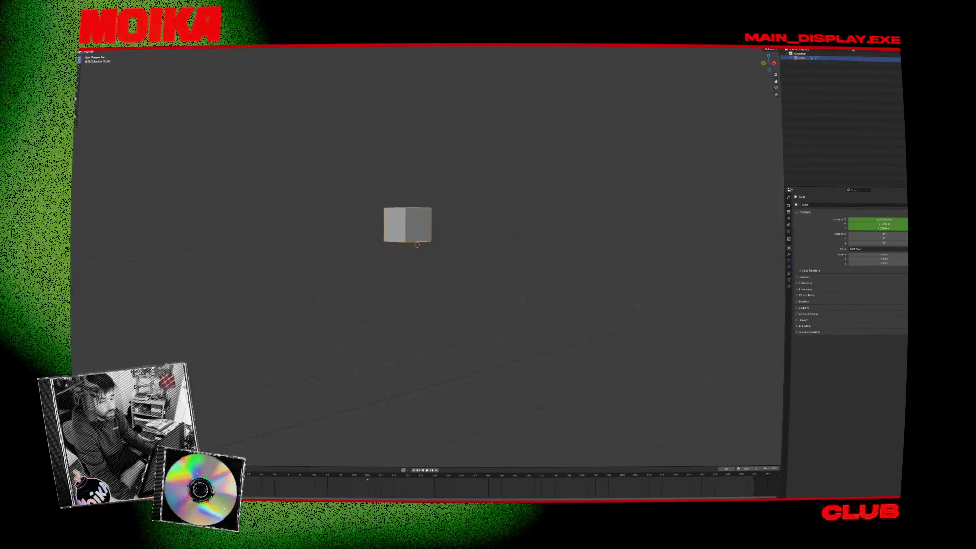
pyautogui.hotkey('ctrl', 'q')
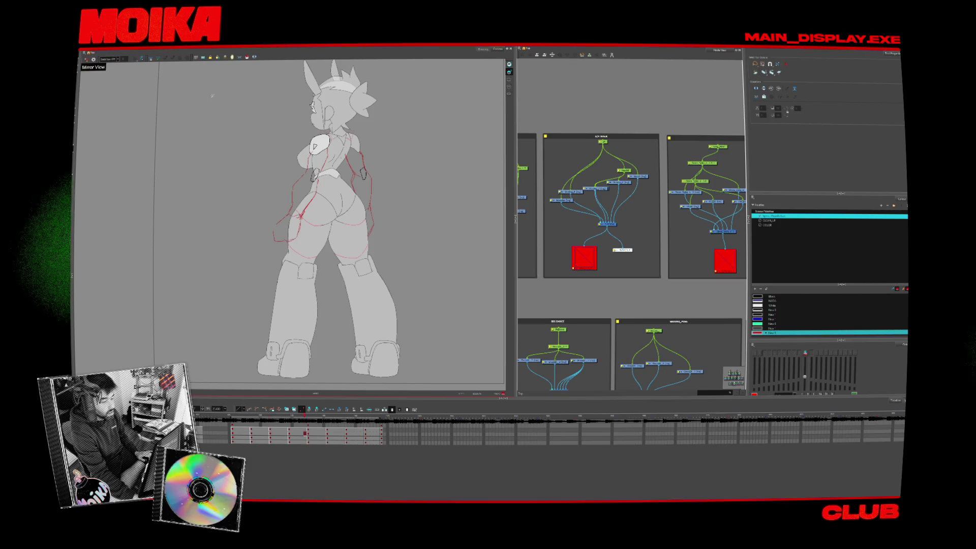
pyautogui.scroll(2, 244, 181)
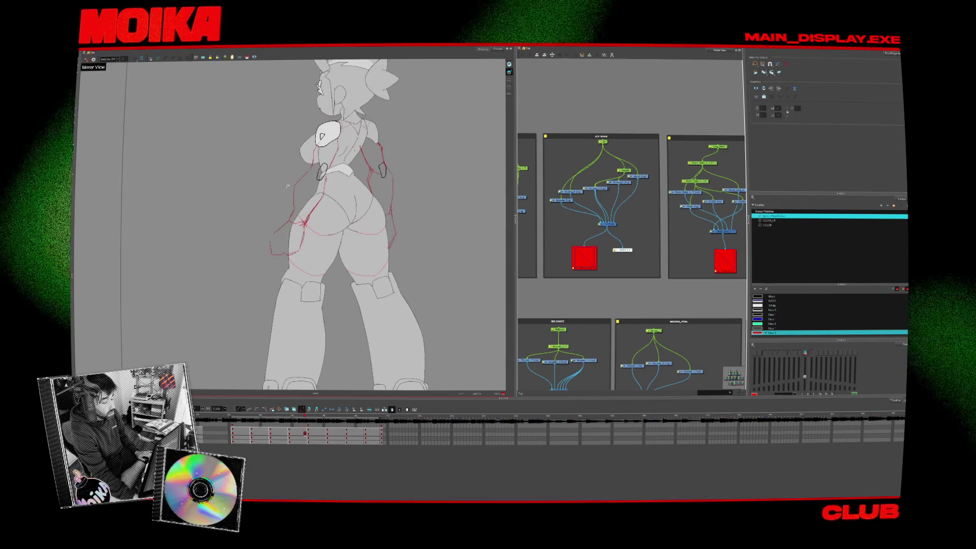
pyautogui.scroll(-2, 262, 185)
# Scrub the turnaround from first frame to side view, recentre the character and hide the Node View.
pyautogui.hotkey('shift', ',')
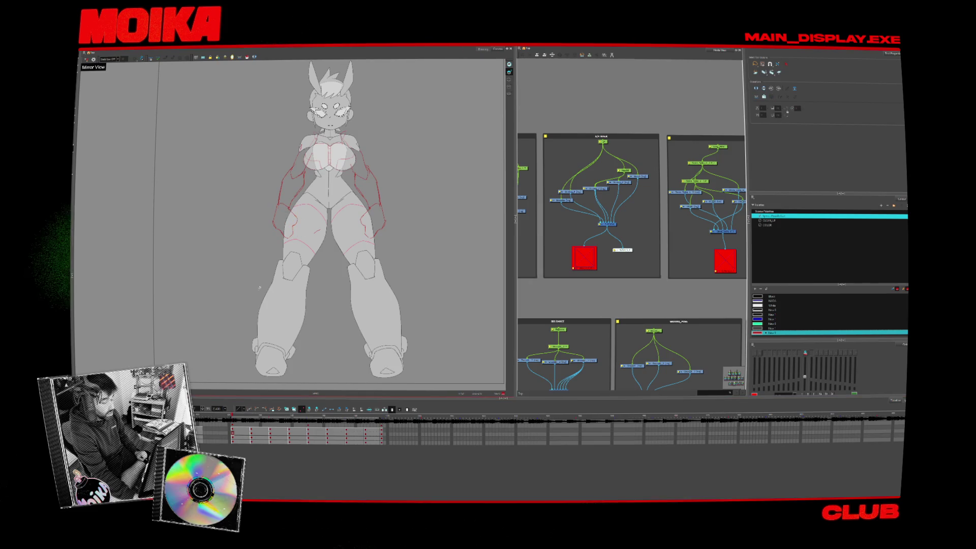
pyautogui.moveTo(246, 417)
pyautogui.mouseDown()
pyautogui.moveTo(347, 421)
pyautogui.moveTo(244, 423)
pyautogui.mouseUp()
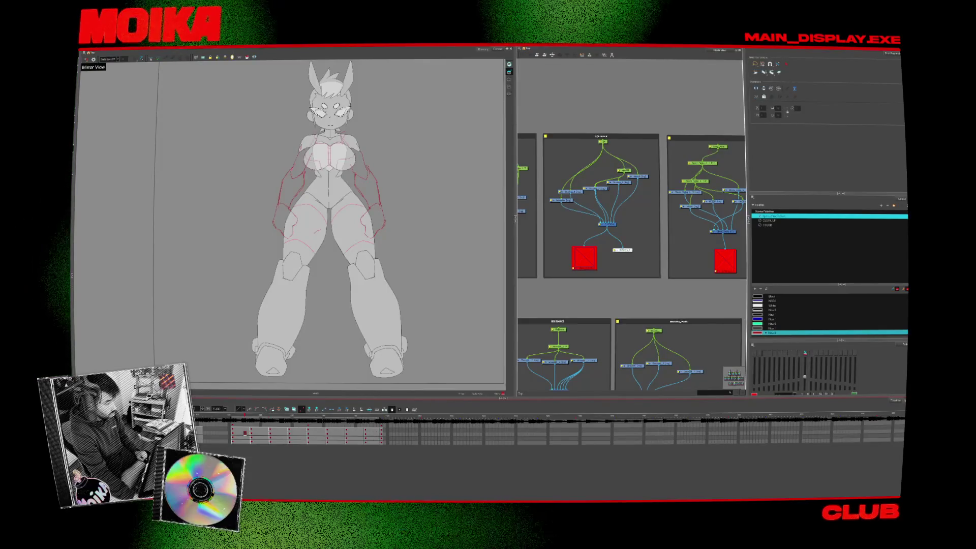
pyautogui.scroll(2, 208, 109)
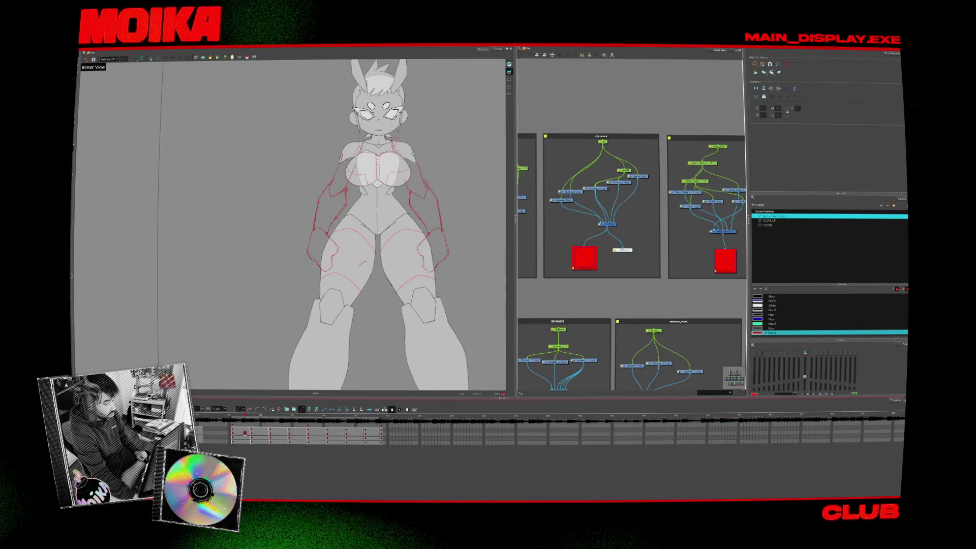
pyautogui.moveTo(442, 135); pyautogui.dragTo(445, 136)
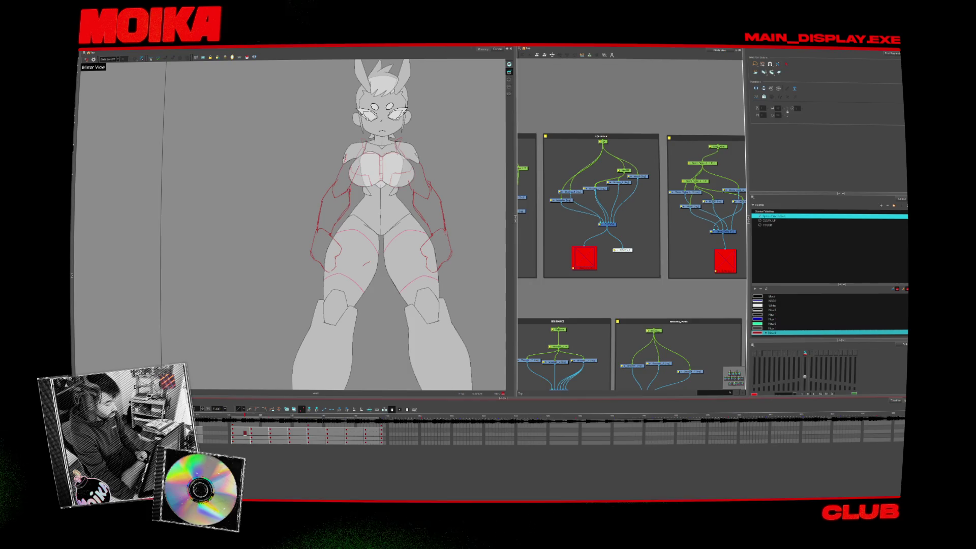
pyautogui.hotkey('shift', 'm')
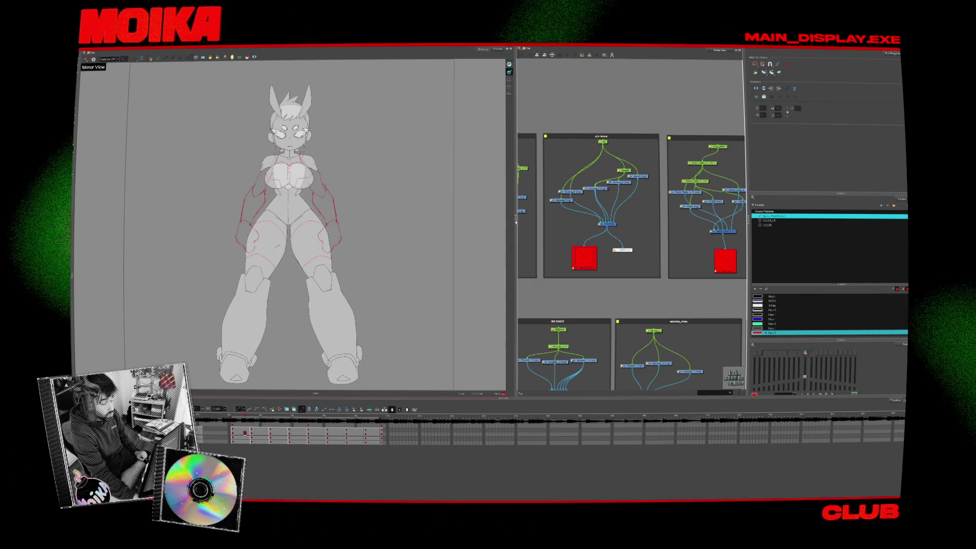
pyautogui.press('`')
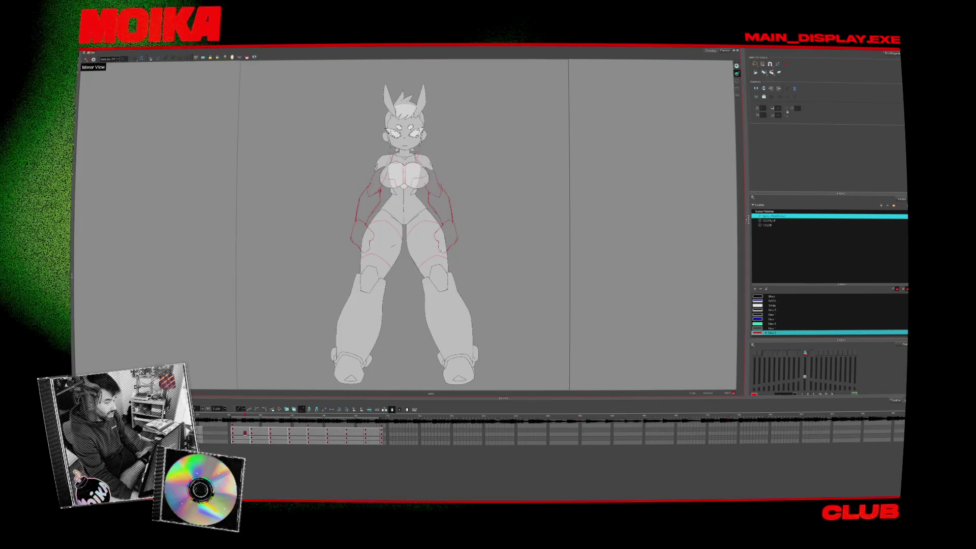
# Rescale the timeline around the keyframes and browse the palettes in the Colour view.
pyautogui.press('-')
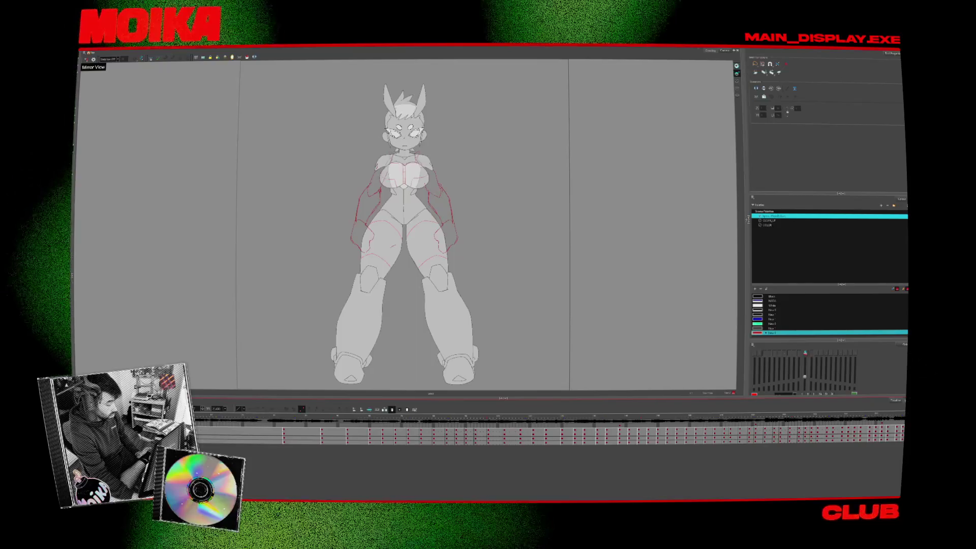
pyautogui.press('=')
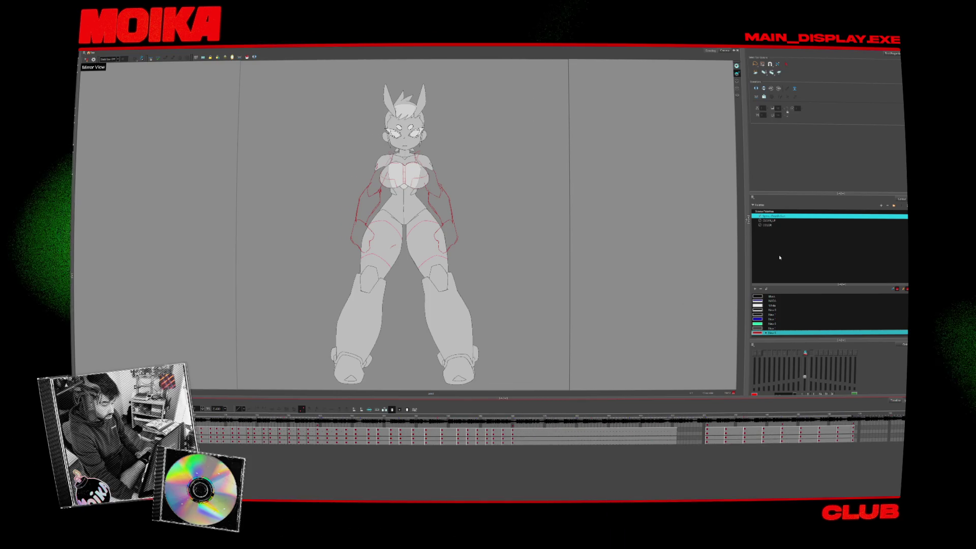
pyautogui.click(766, 225)
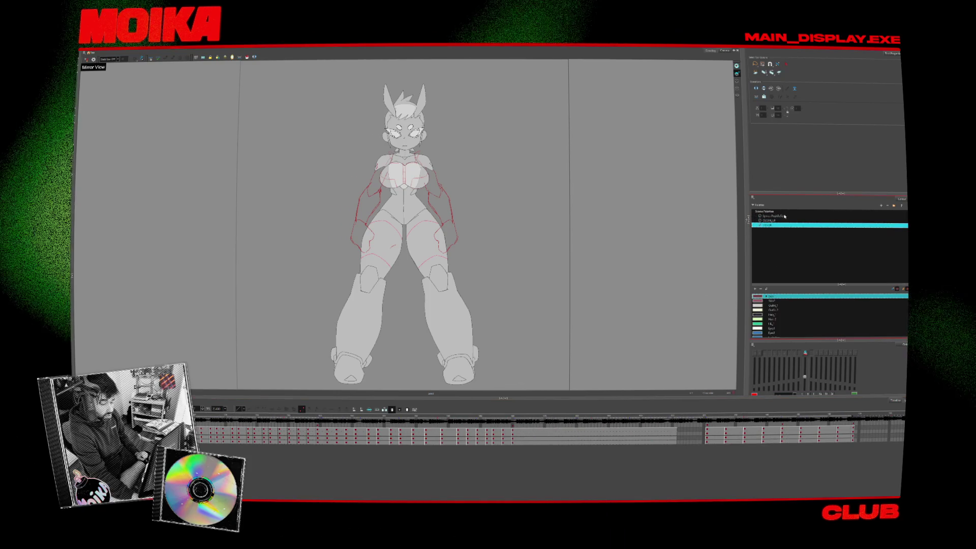
pyautogui.click(775, 220)
pyautogui.click(772, 216)
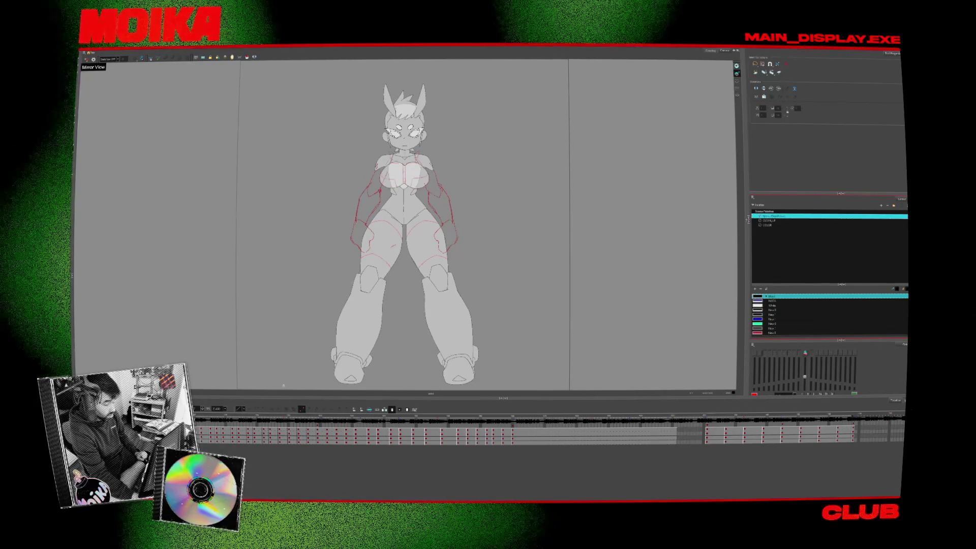
# On the back view, edit the arm line swatch in the Colour Picker, then play the turnaround.
pyautogui.click(273, 419)
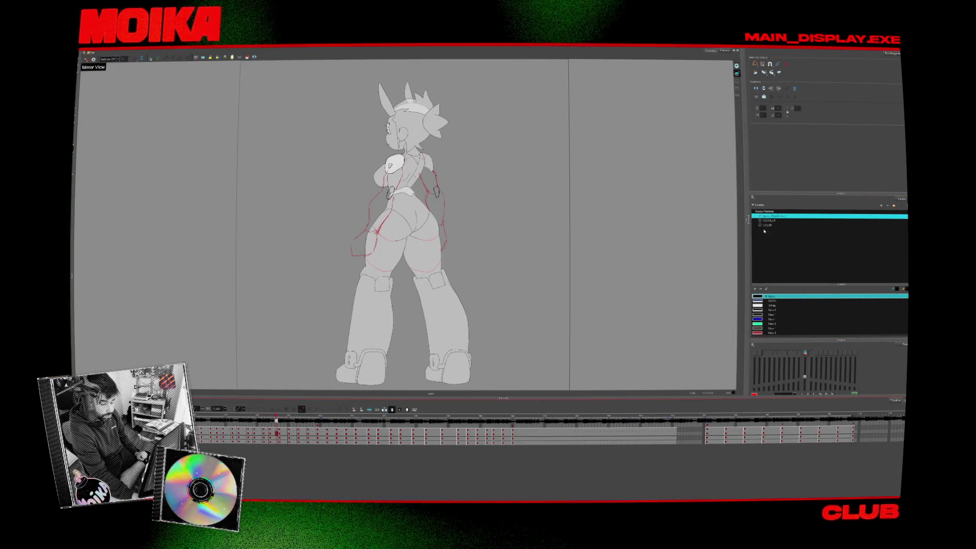
pyautogui.doubleClick(770, 309)
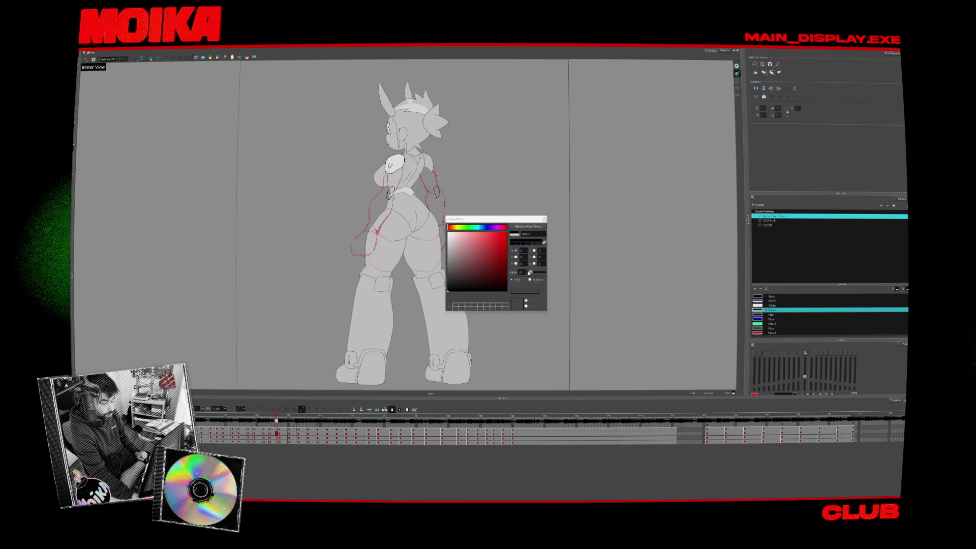
pyautogui.click(543, 219)
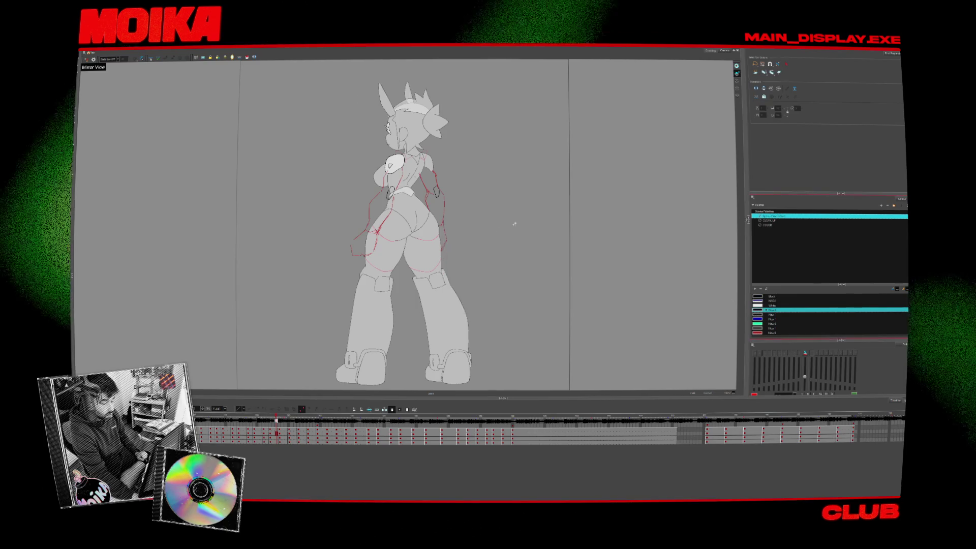
pyautogui.press('Return')
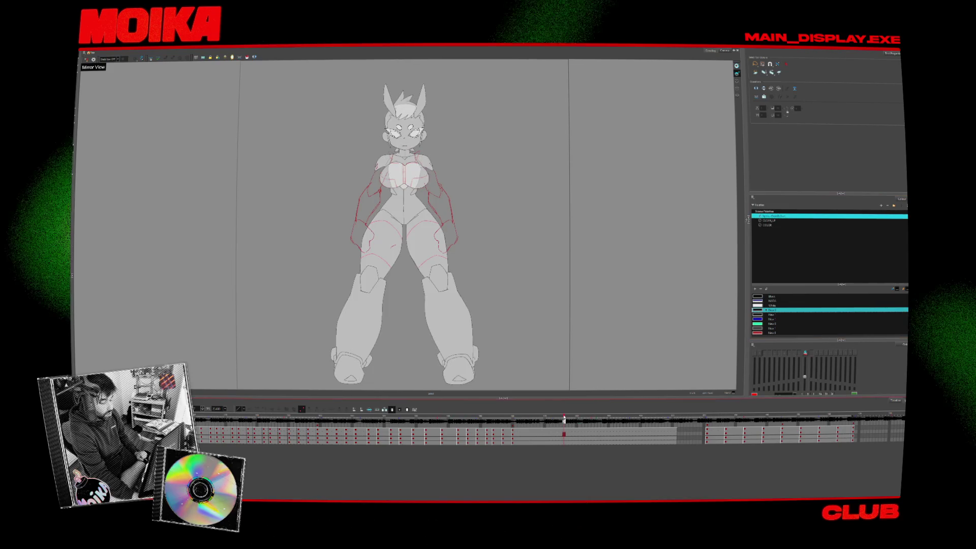
# Step the playhead to the three-quarter frame and set the working frame range.
pyautogui.moveTo(563, 417); pyautogui.dragTo(577, 419)
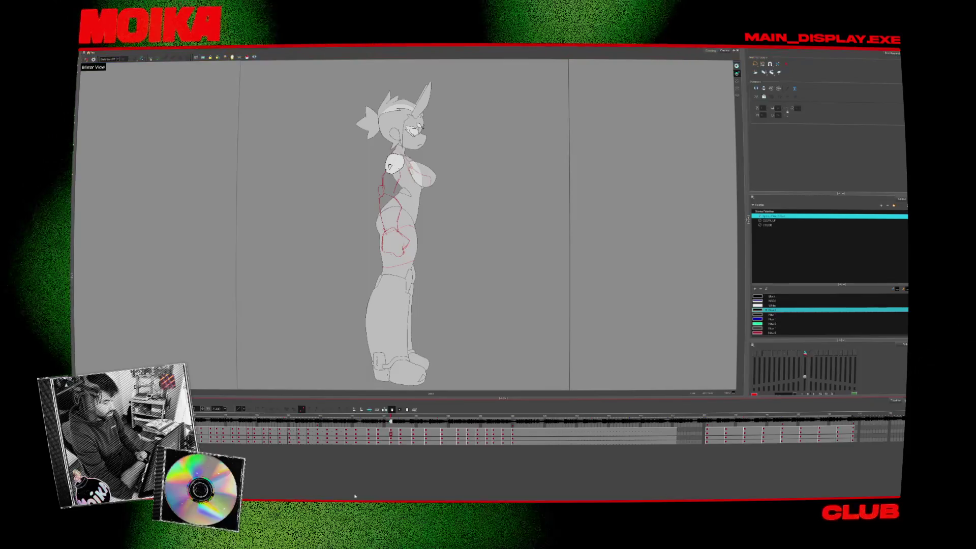
pyautogui.click(363, 440)
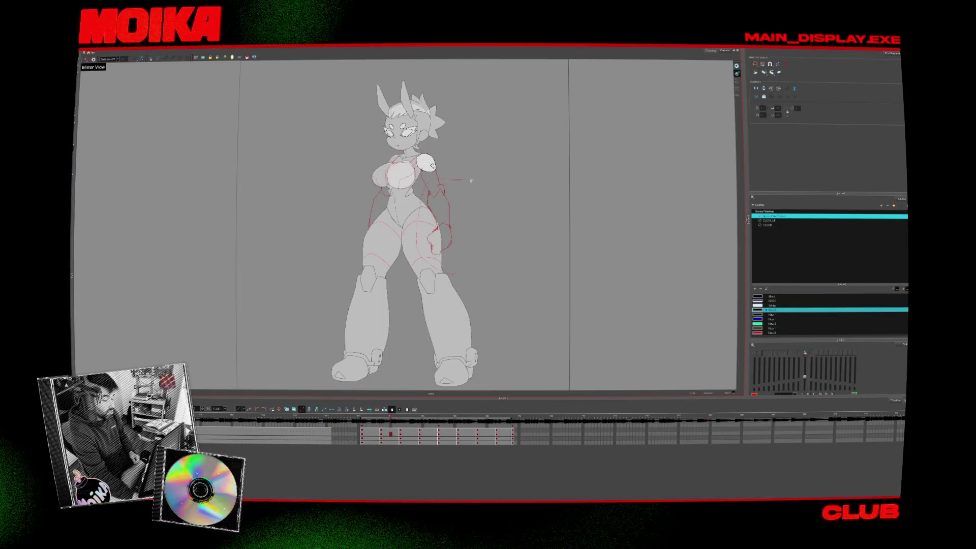
pyautogui.scroll(2, 440, 202)
pyautogui.scroll(2, 440, 203)
pyautogui.scroll(-3, 369, 156)
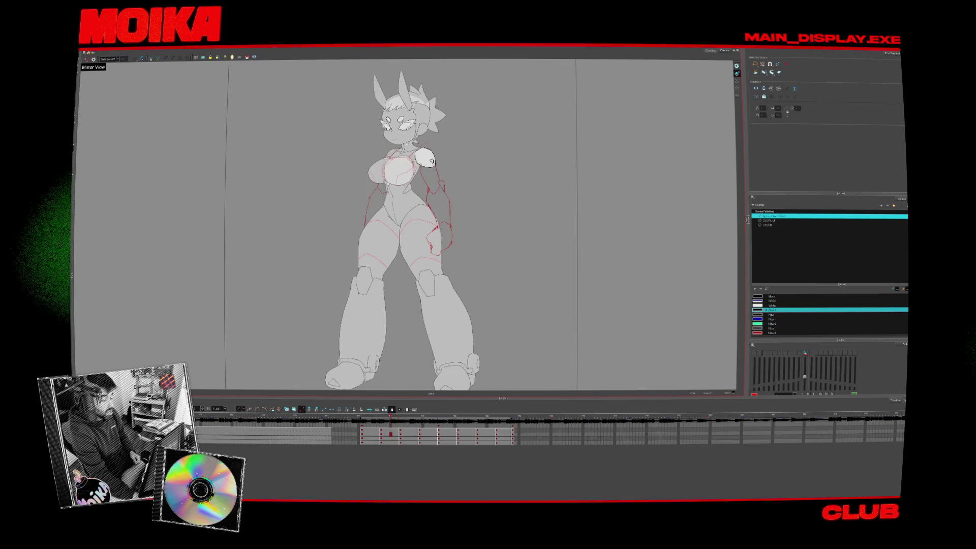
pyautogui.scroll(2, 369, 157)
pyautogui.scroll(2, 370, 157)
pyautogui.scroll(-2, 370, 157)
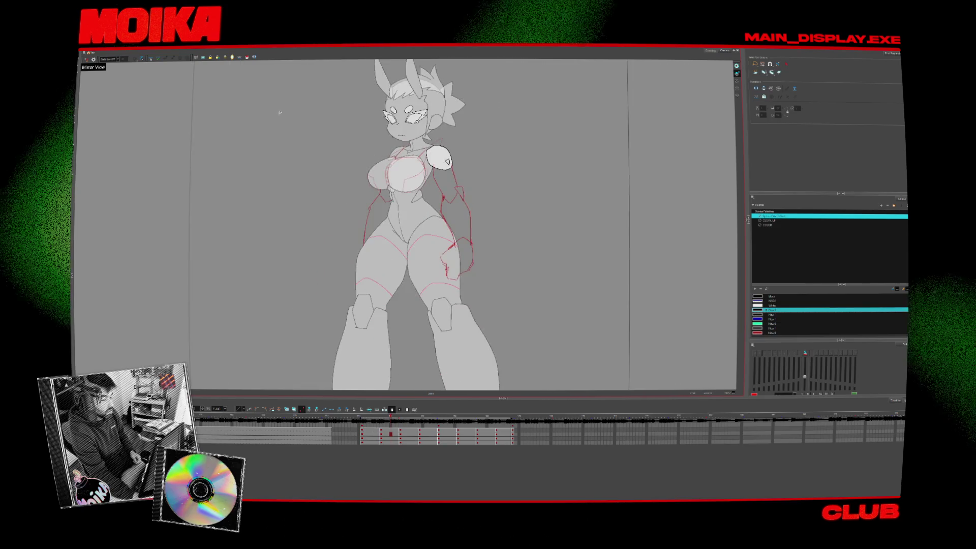
pyautogui.scroll(-3, 280, 112)
pyautogui.scroll(2, 280, 112)
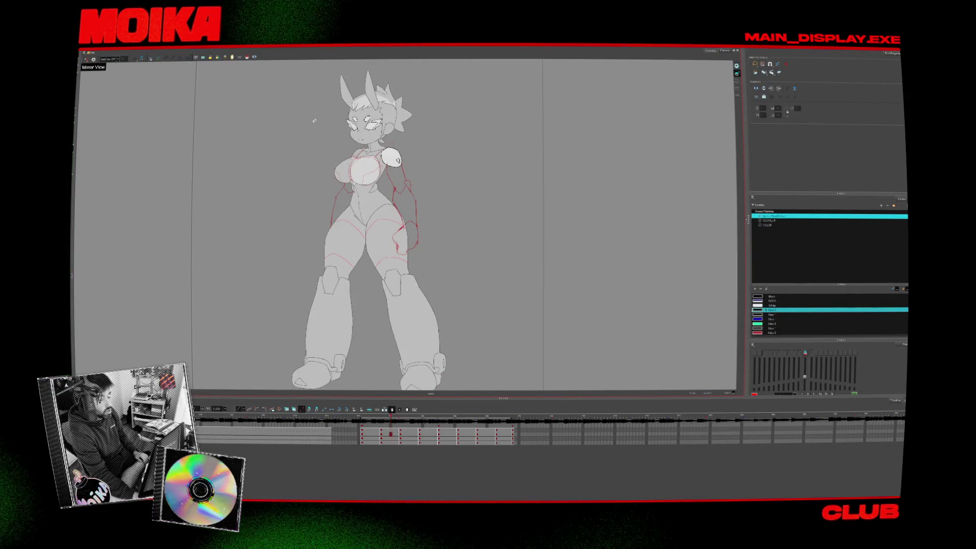
pyautogui.scroll(1, 313, 120)
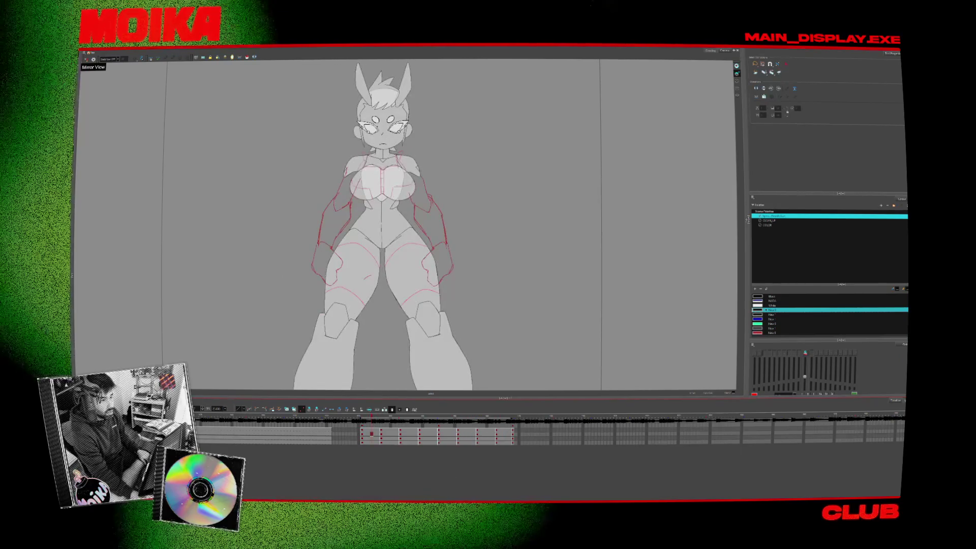
# Zoom the Camera view out and in until the whole front-view figure, feet included, is visible.
pyautogui.press('1')
pyautogui.press('2')
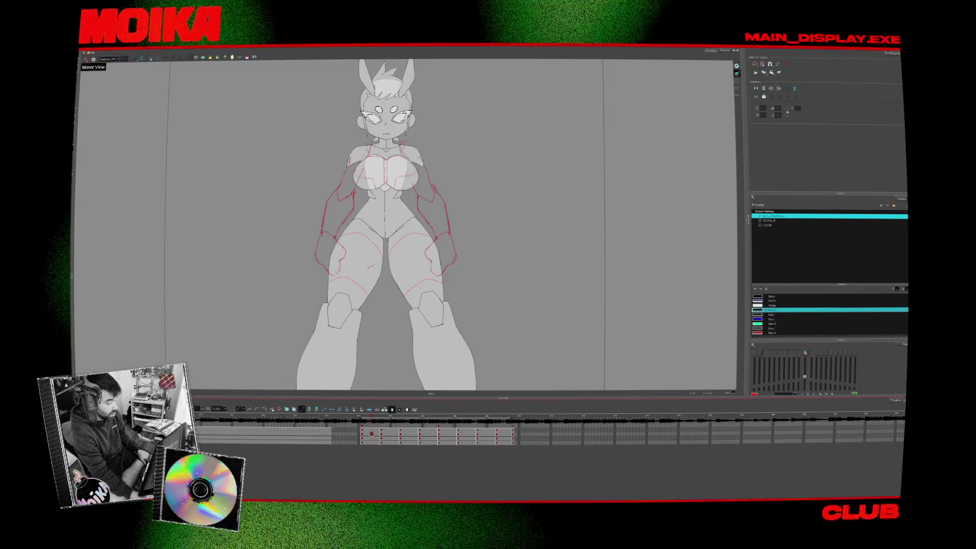
pyautogui.press('1')
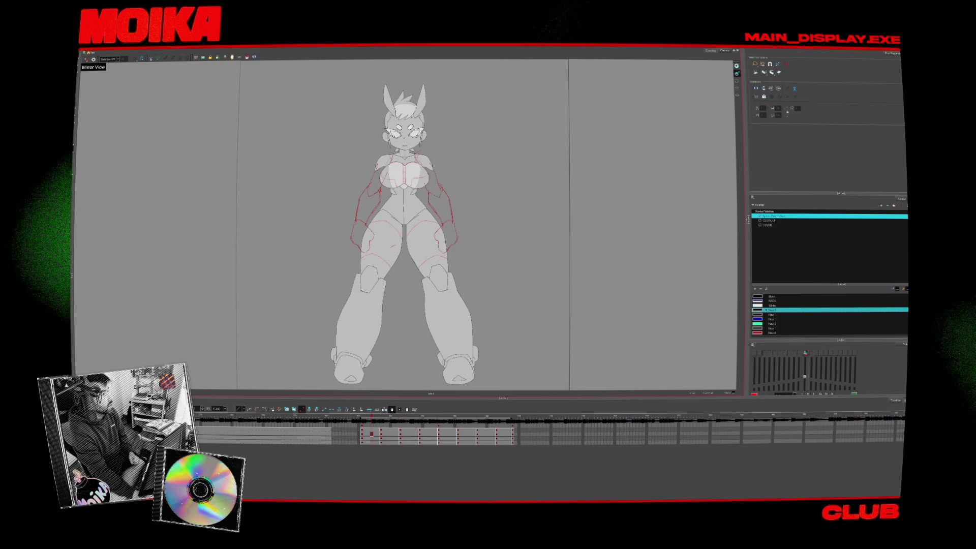
# Switch to the browser, reload the robot reference sketch twice with F5, and return to Harmony.
pyautogui.hotkey('alt', 'Tab')
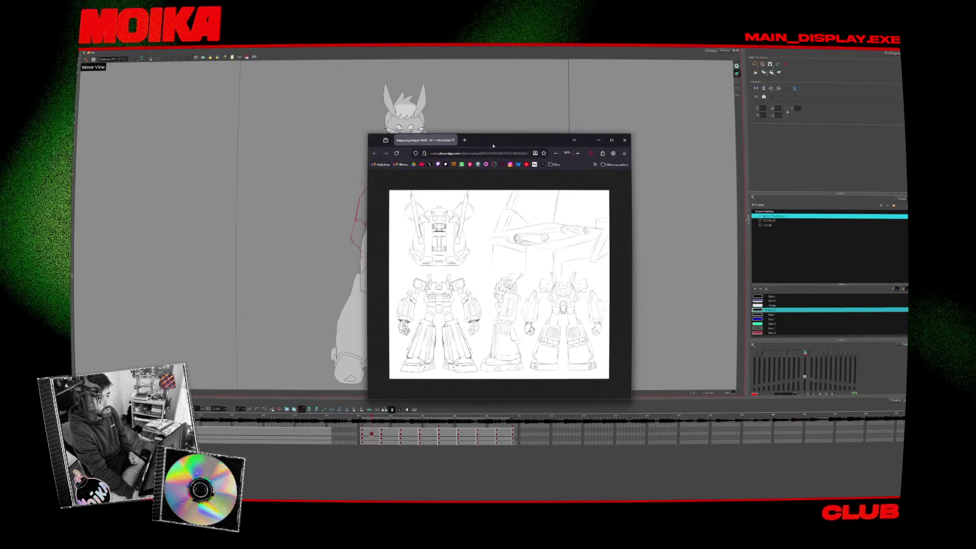
pyautogui.doubleClick(493, 145)
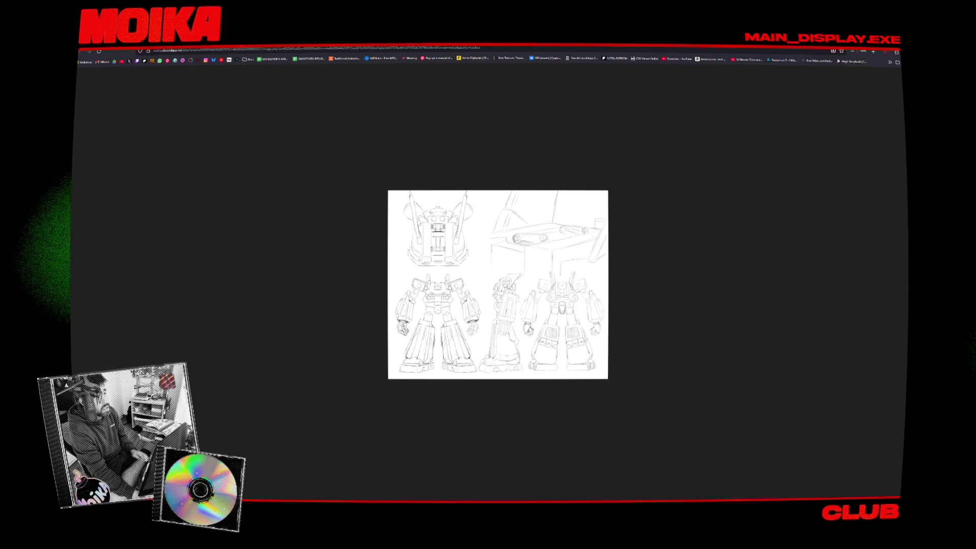
pyautogui.press('F5')
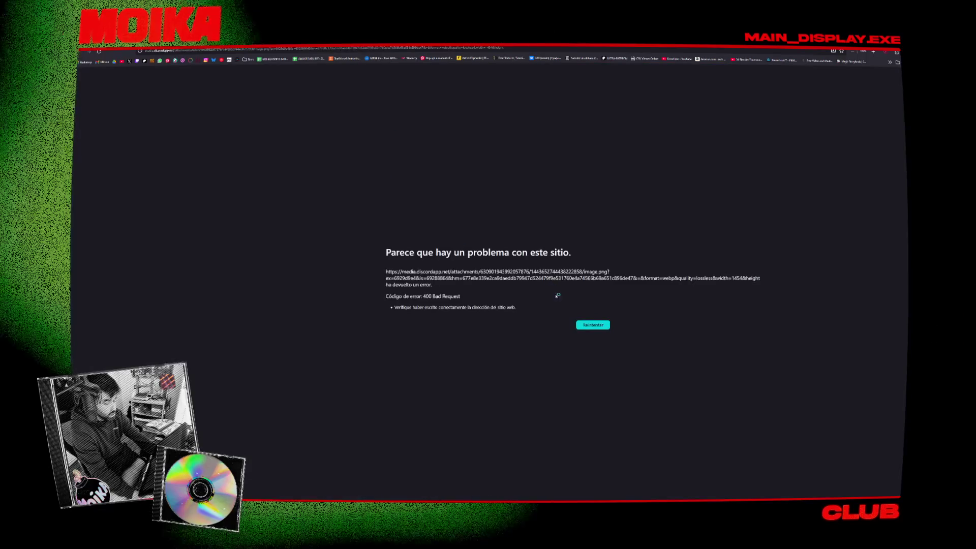
pyautogui.press('F5')
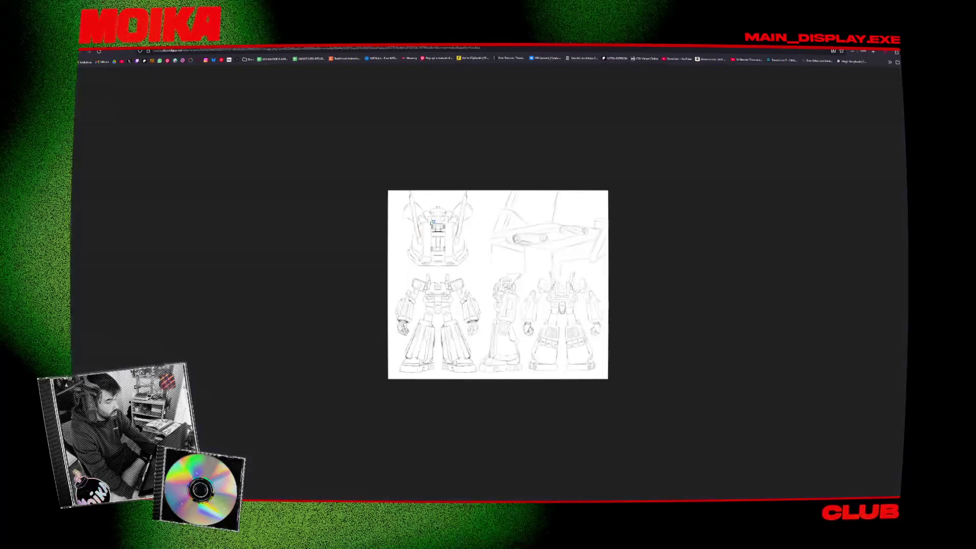
pyautogui.hotkey('alt', 'Tab')
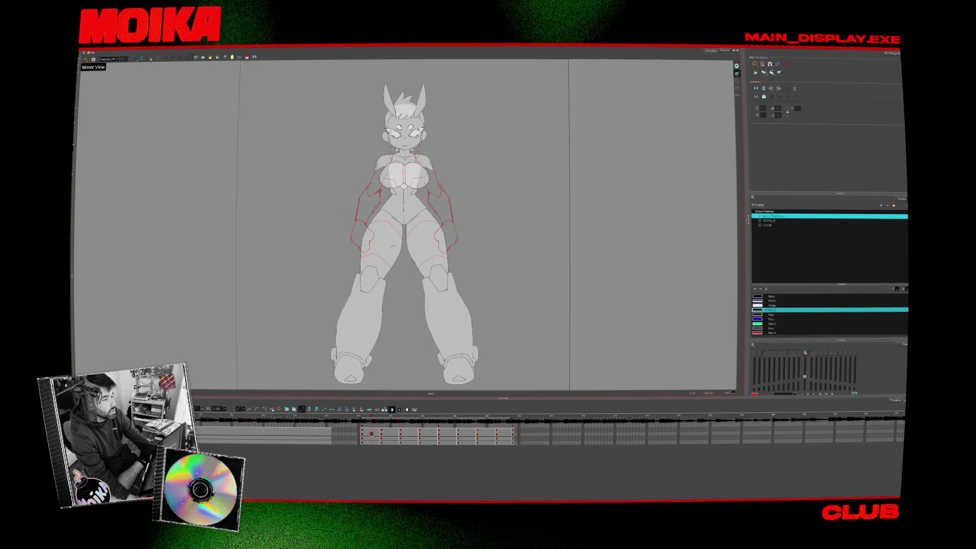
# Switch from Harmony to the browser window showing the Newgrounds artwork page.
pyautogui.hotkey('alt', 'Tab')
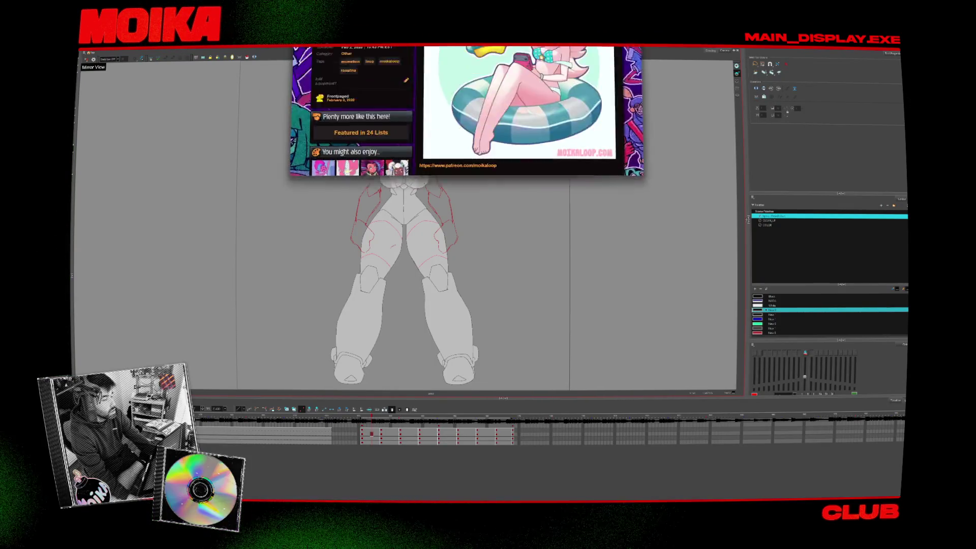
pyautogui.scroll(5, 459, 161)
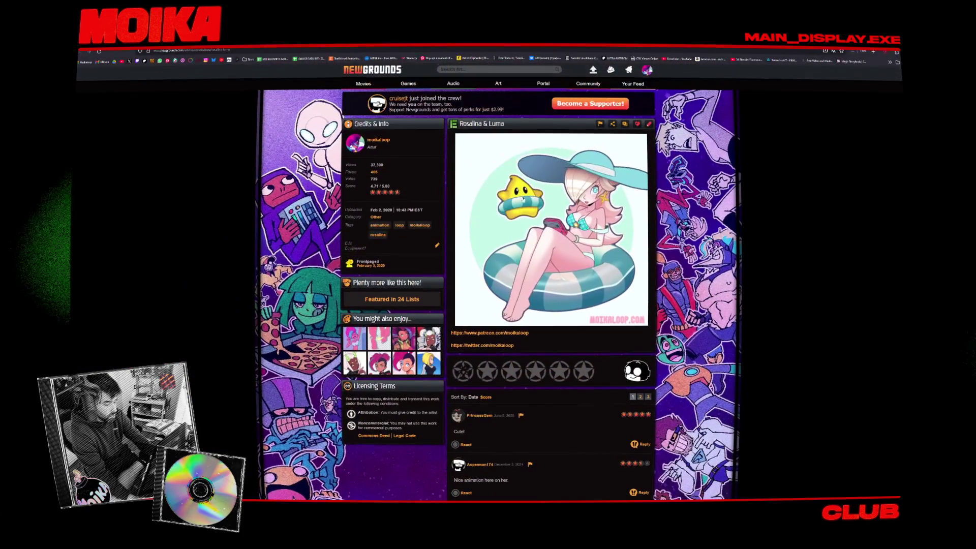
# Enlarge the Rosalina & Luma page with Ctrl+Plus, then start a blank new tab.
pyautogui.hotkey('ctrl', '+')
pyautogui.hotkey('ctrl', '+')
pyautogui.scroll(-1, 591, 336)
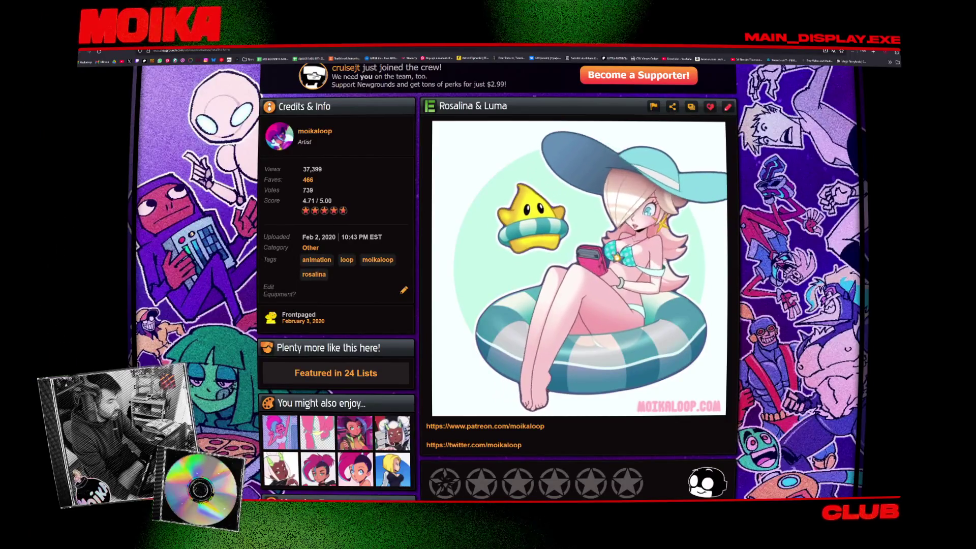
pyautogui.hotkey('ctrl', 't')
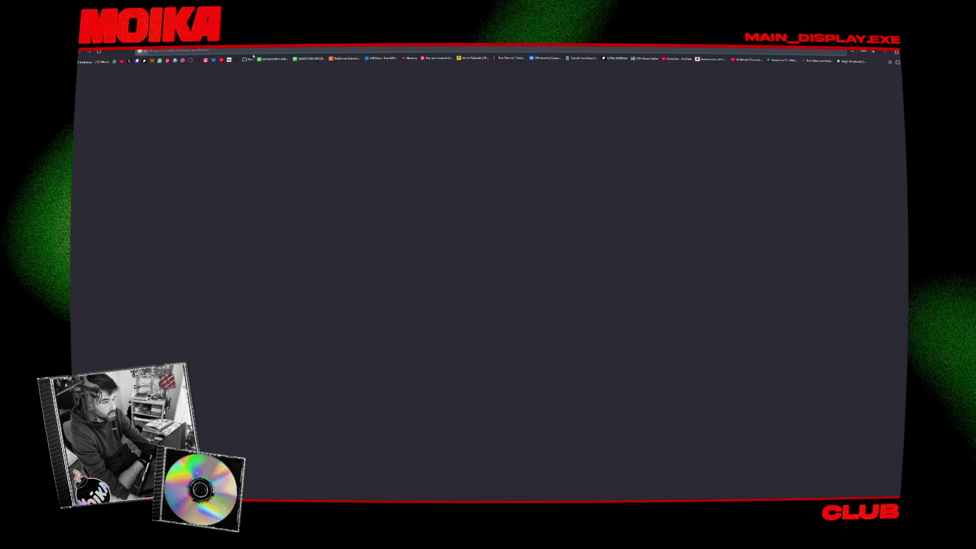
# Close the blank tab to return to the Rosalina page and dismiss the artwork's context menu.
pyautogui.hotkey('ctrl', 'w')
pyautogui.rightClick(544, 164)
pyautogui.press('Escape')
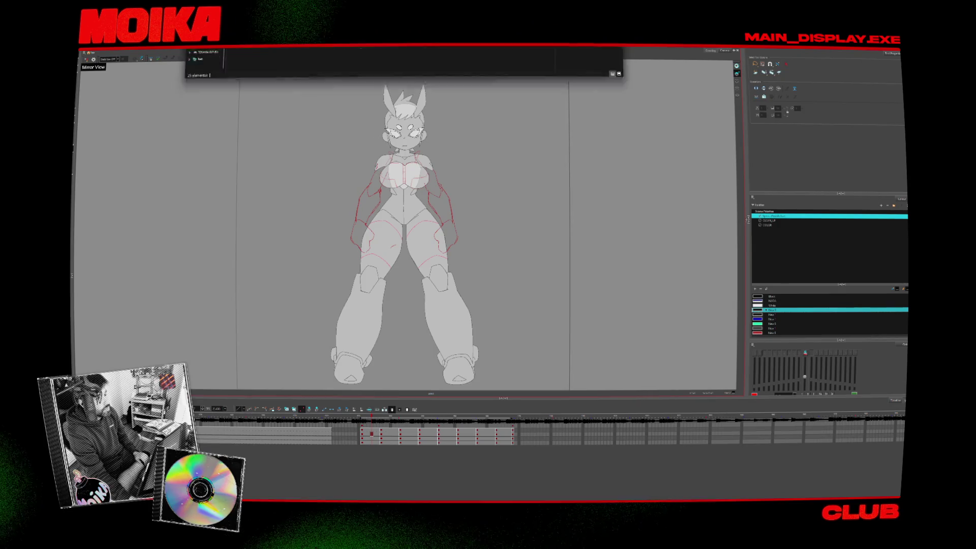
# Bring up File Explorer maximized on the 03_Scenes folder with items shown as icons.
pyautogui.press('super+e')
pyautogui.doubleClick(289, 168)
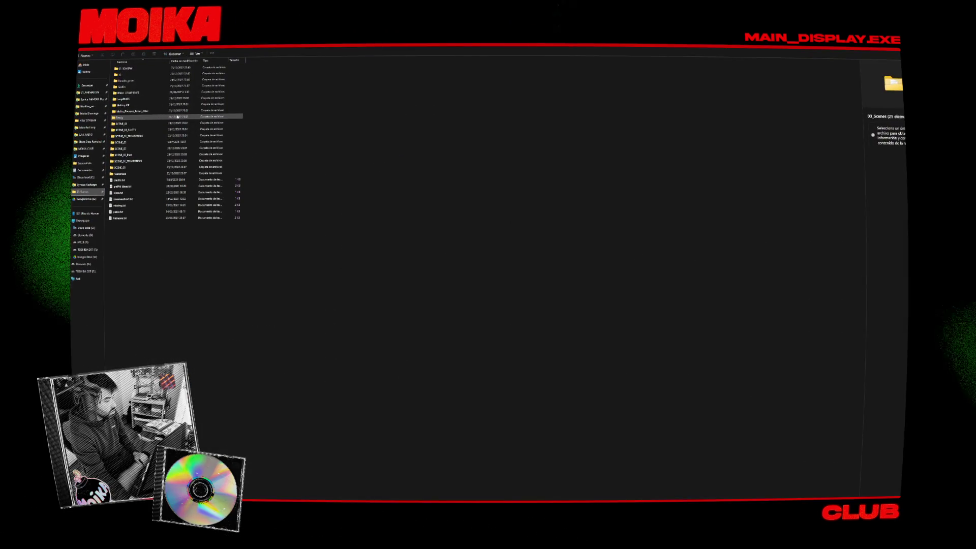
pyautogui.hotkey('ctrl', 'shift', '4')
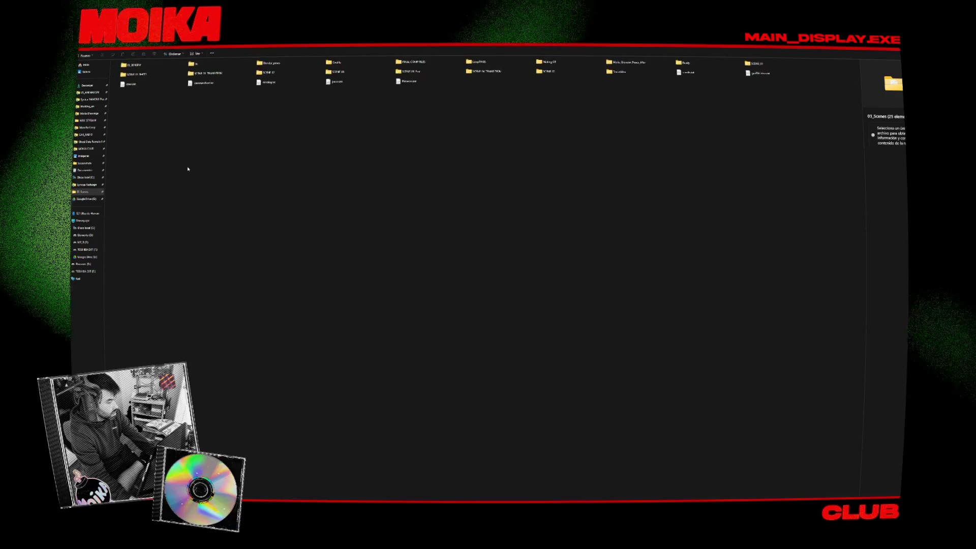
pyautogui.keyDown('ctrl'); pyautogui.scroll(2, 187, 168); pyautogui.keyUp('ctrl')
pyautogui.keyDown('ctrl'); pyautogui.scroll(2, 188, 168); pyautogui.keyUp('ctrl')
pyautogui.keyDown('ctrl'); pyautogui.scroll(1, 310, 111); pyautogui.keyUp('ctrl')
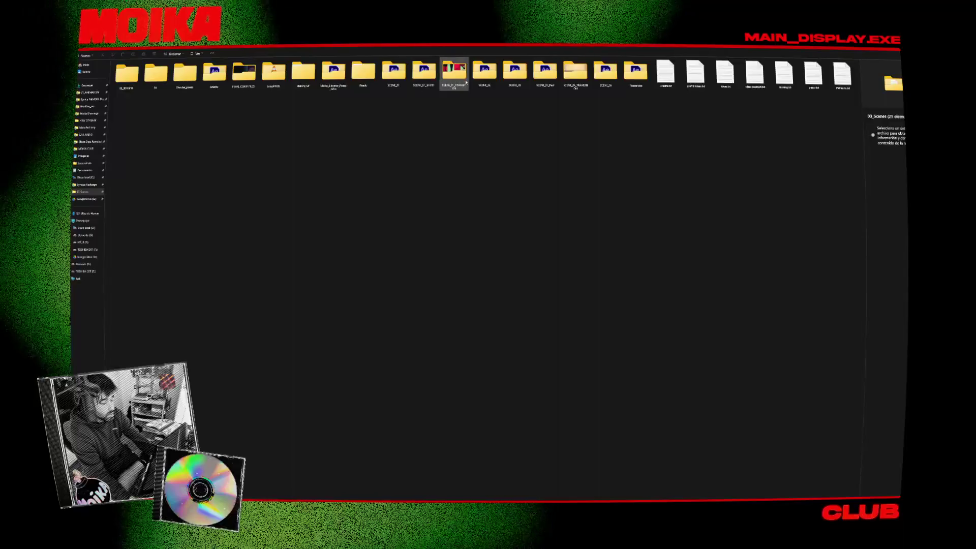
pyautogui.keyDown('ctrl'); pyautogui.scroll(1, 466, 82); pyautogui.keyUp('ctrl')
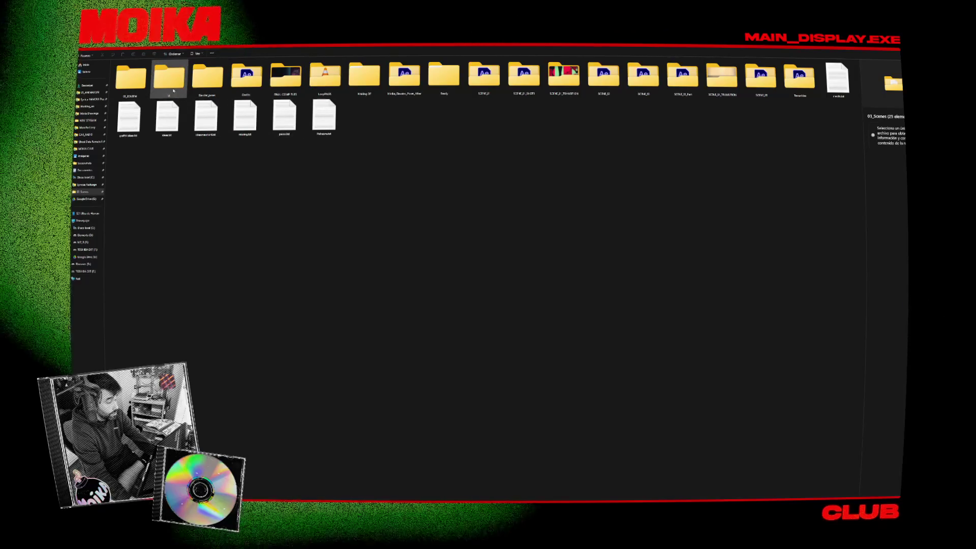
# Drill through the scene and sco_07_tpl_cache folders into the PNG frames and view 0001.png.
pyautogui.doubleClick(170, 86)
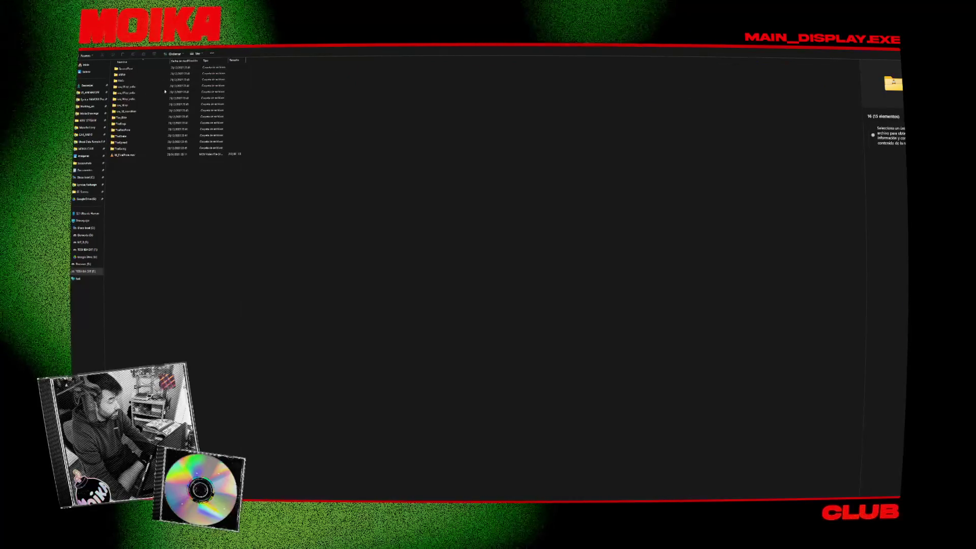
pyautogui.doubleClick(165, 92)
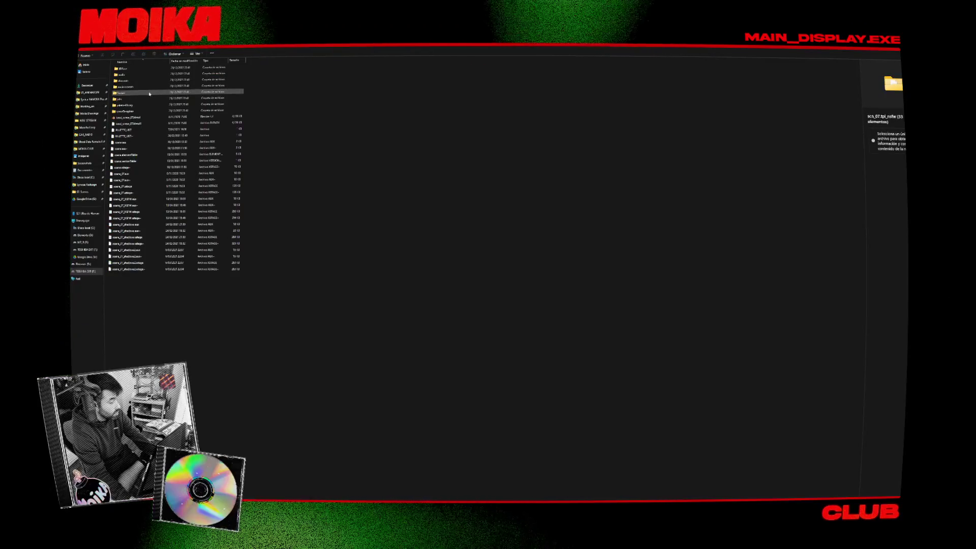
pyautogui.doubleClick(145, 68)
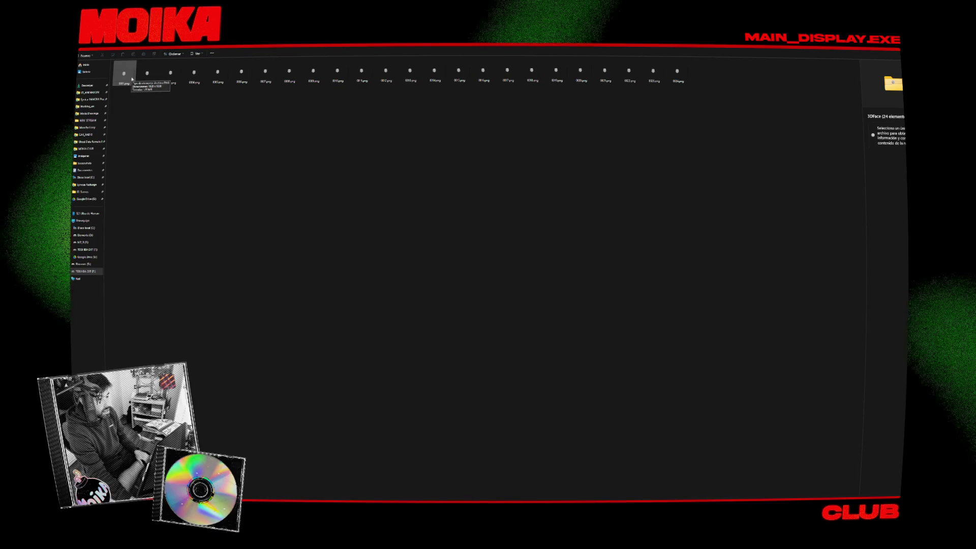
pyautogui.doubleClick(131, 79)
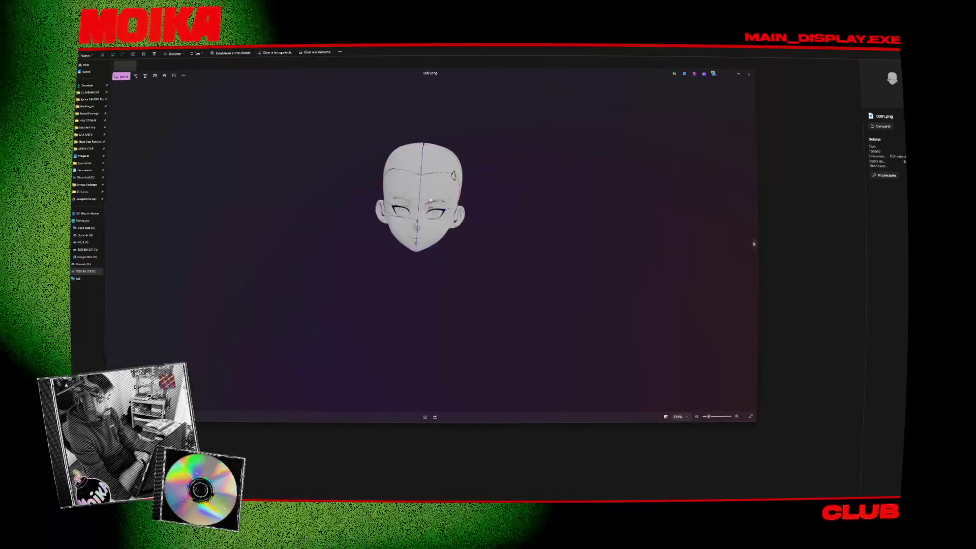
# View the head sketch full screen in Photos, then return to a scene folder in File Explorer.
pyautogui.press('F11')
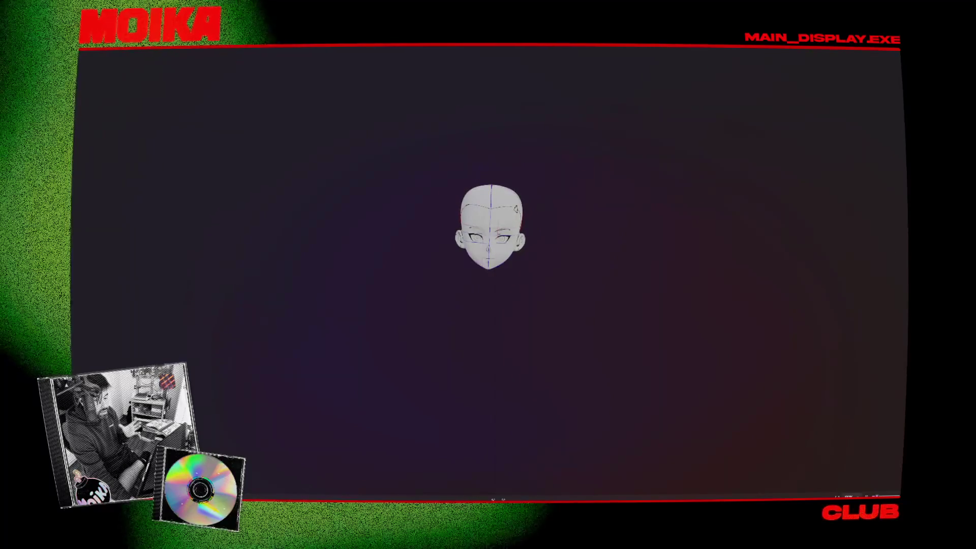
pyautogui.doubleClick(506, 72)
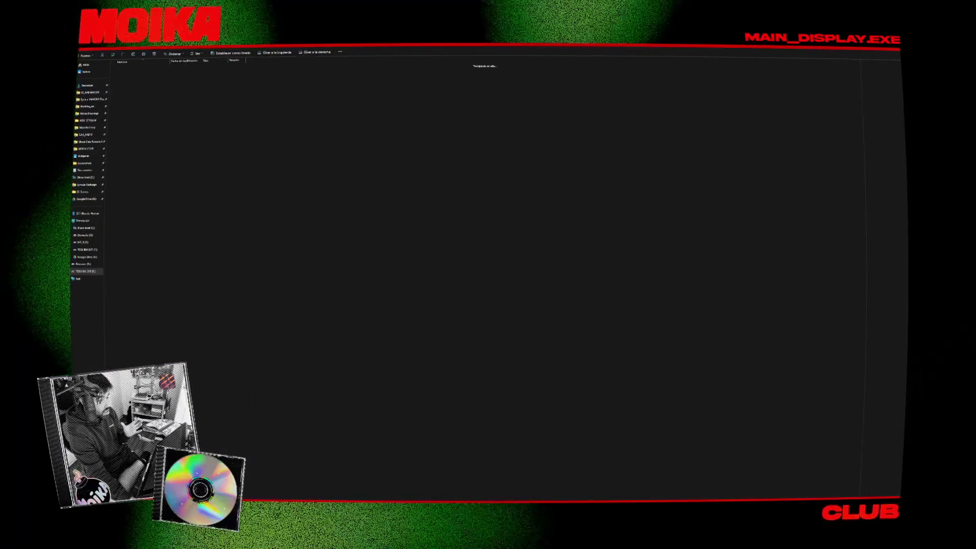
# Browse a scene's template folder and preview one rendered frame full screen.
pyautogui.doubleClick(172, 105)
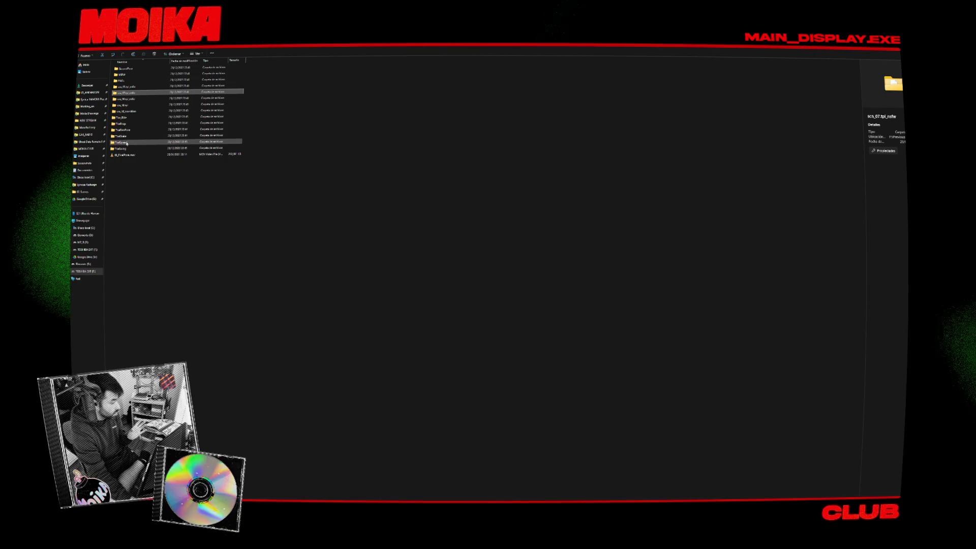
pyautogui.doubleClick(131, 108)
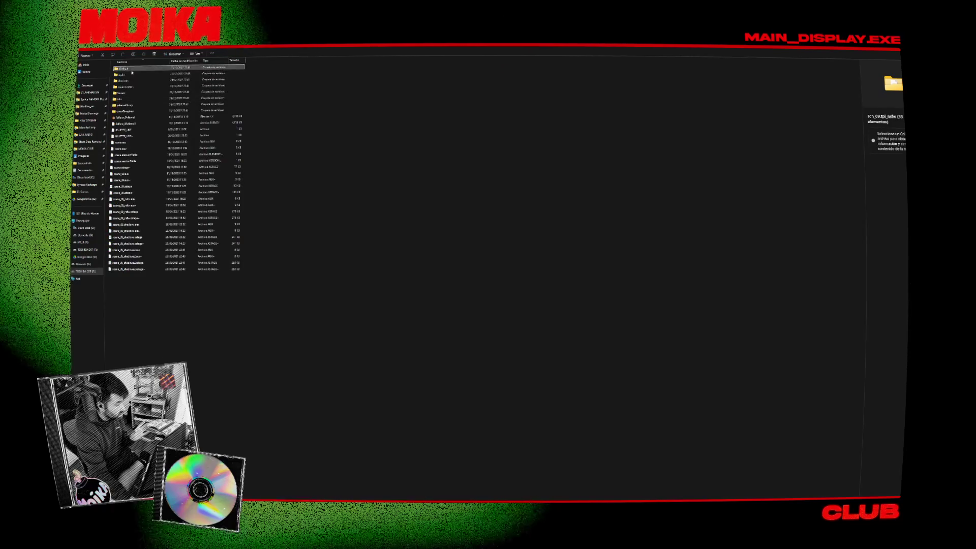
pyautogui.doubleClick(132, 76)
pyautogui.doubleClick(240, 115)
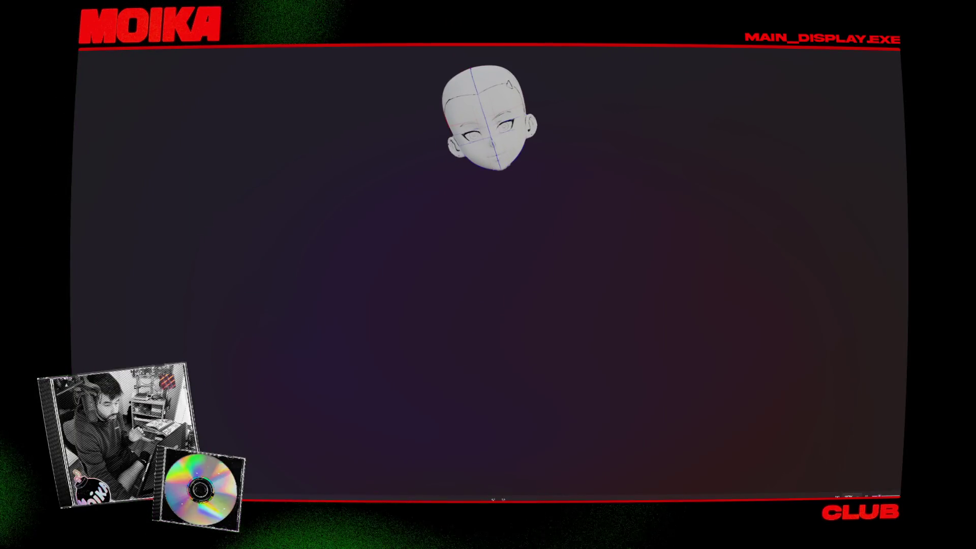
pyautogui.hotkey('alt', 'Up')
pyautogui.hotkey('alt', 'Up')
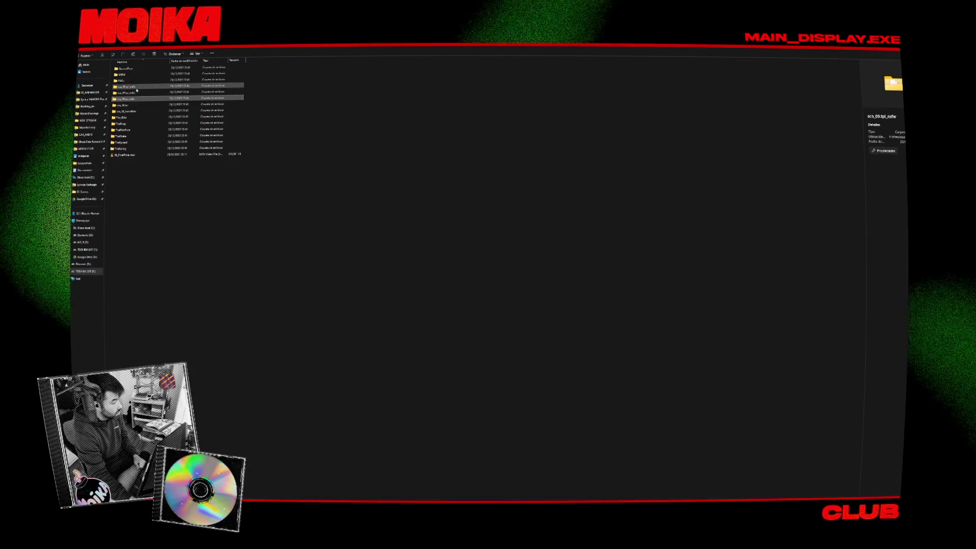
# Look into scn_16.tpl and another scene's frames folder, then return to the main project folder.
pyautogui.doubleClick(137, 90)
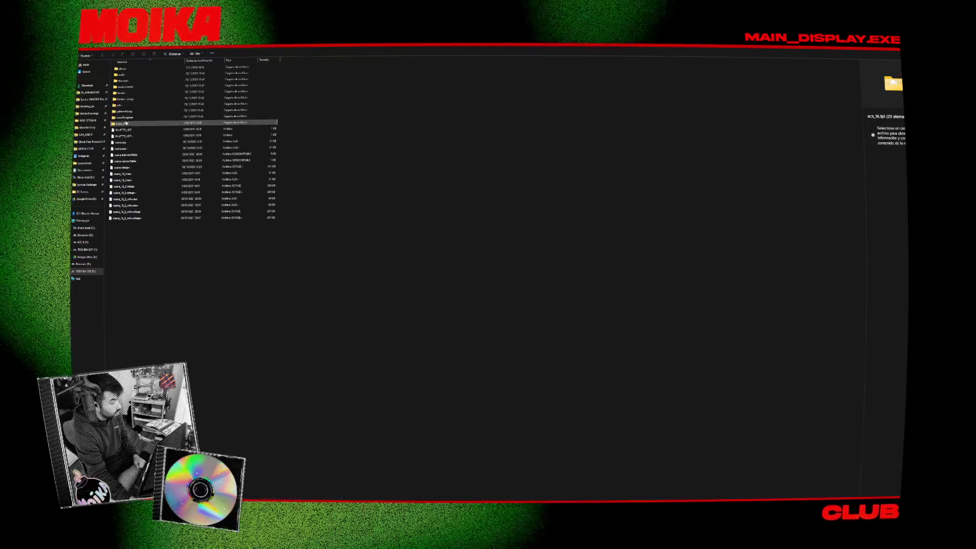
pyautogui.hotkey('alt', 'Up')
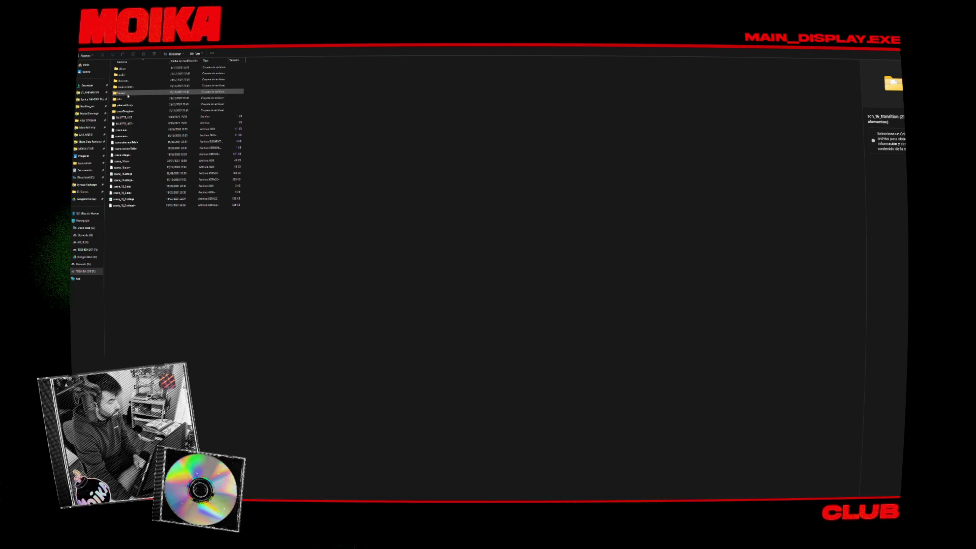
pyautogui.doubleClick(127, 93)
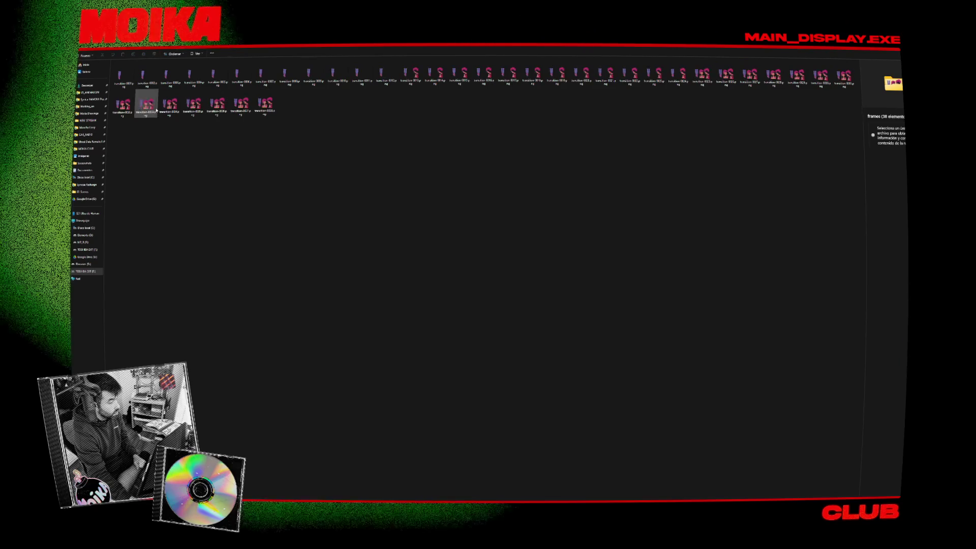
pyautogui.hotkey('alt', 'Left')
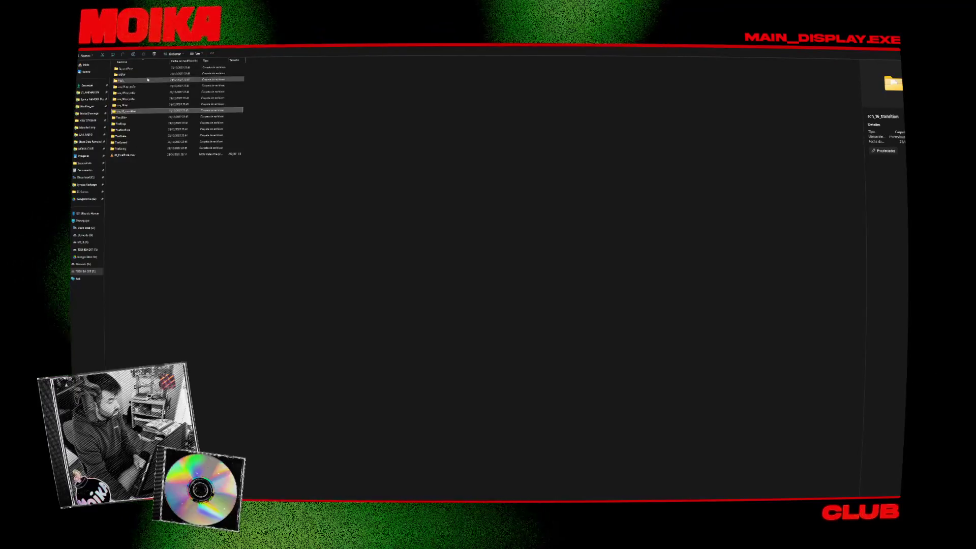
pyautogui.hotkey('alt', 'Left')
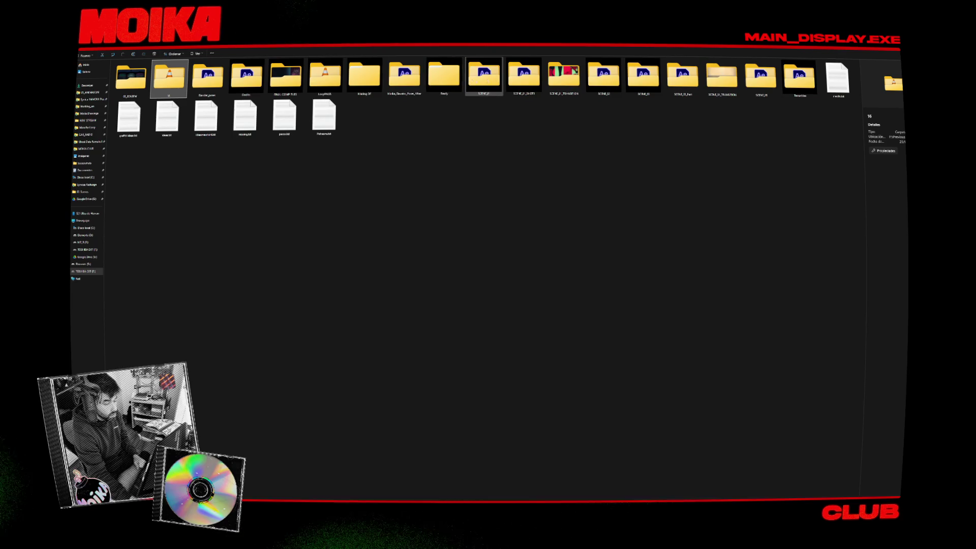
# Browse scene folders inside Ready and inspect the ref034.png reference among 37 PNG frames.
pyautogui.doubleClick(447, 80)
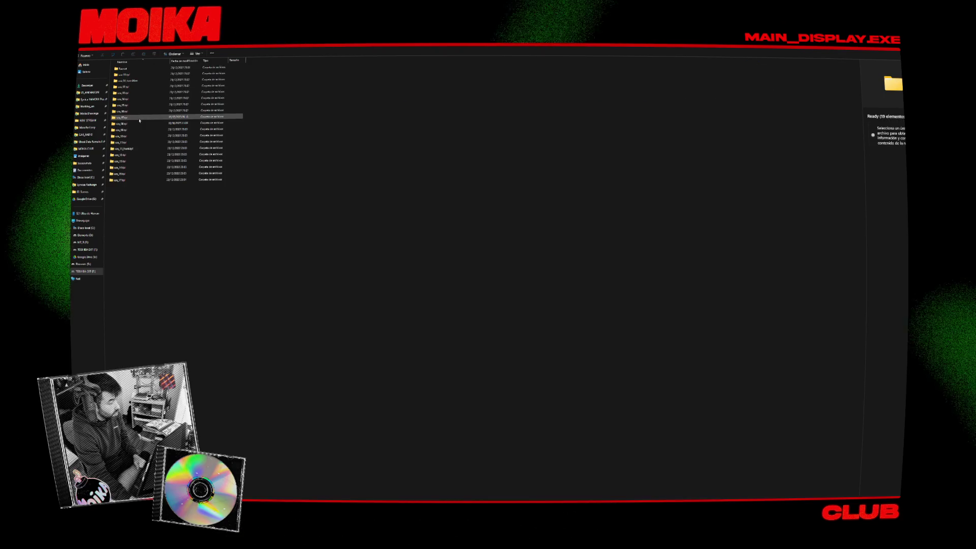
pyautogui.doubleClick(133, 174)
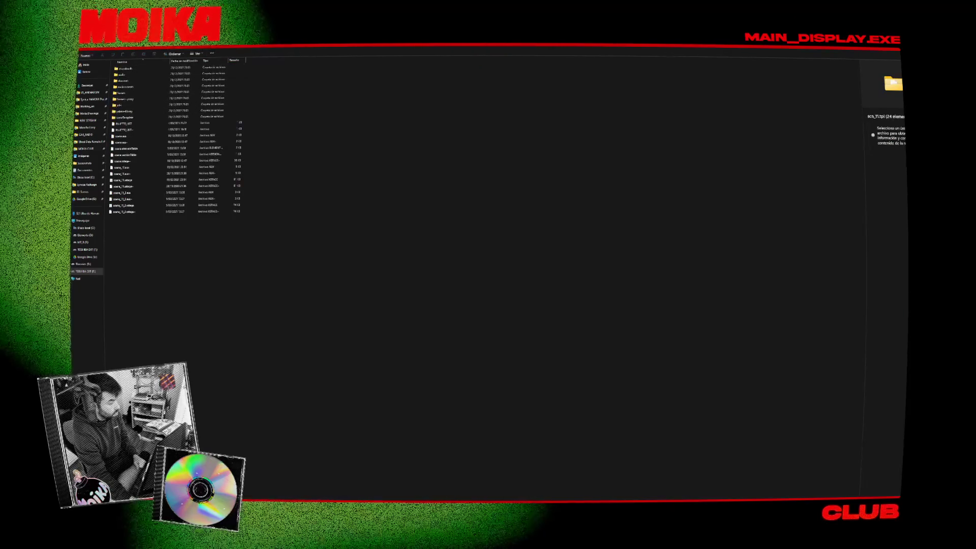
pyautogui.hotkey('alt', 'Left')
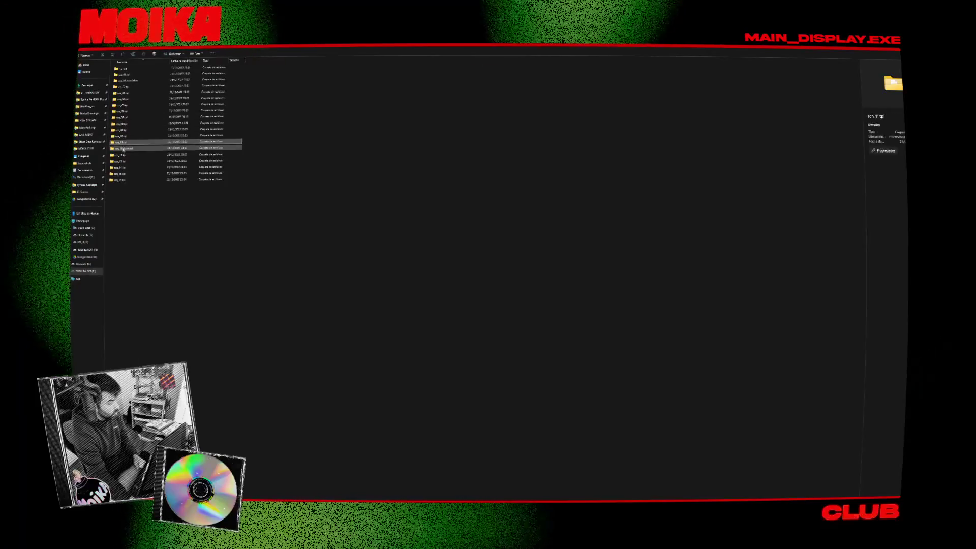
pyautogui.doubleClick(123, 145)
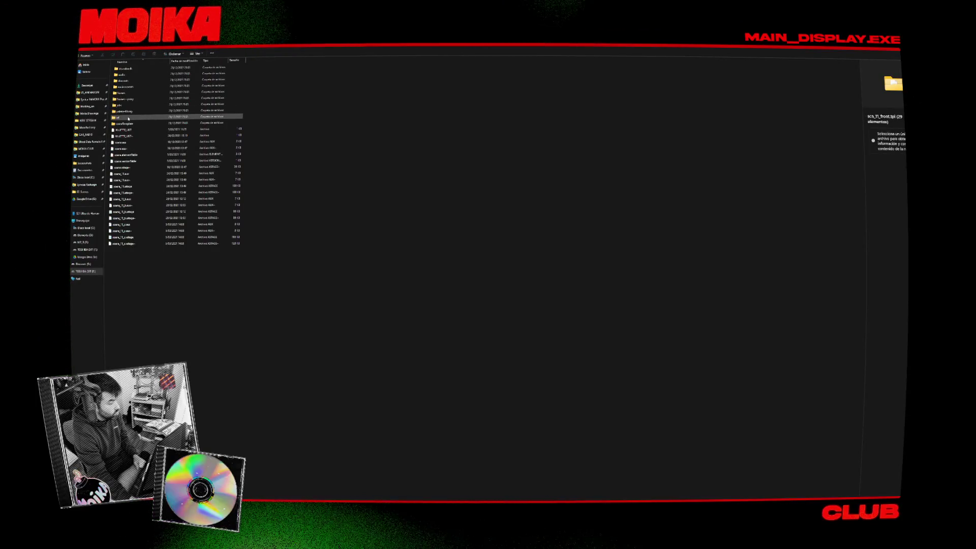
pyautogui.doubleClick(129, 118)
pyautogui.click(189, 110)
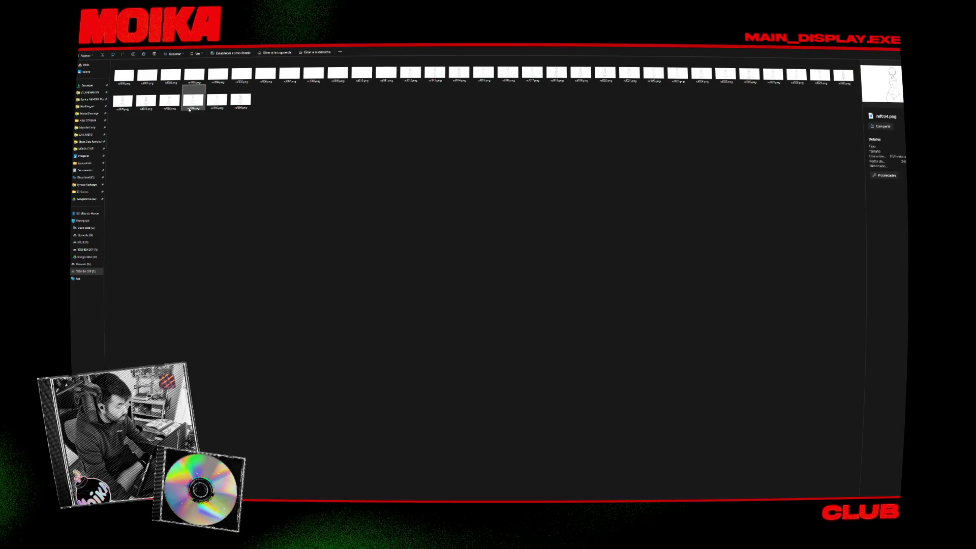
pyautogui.hotkey('alt', 'Left')
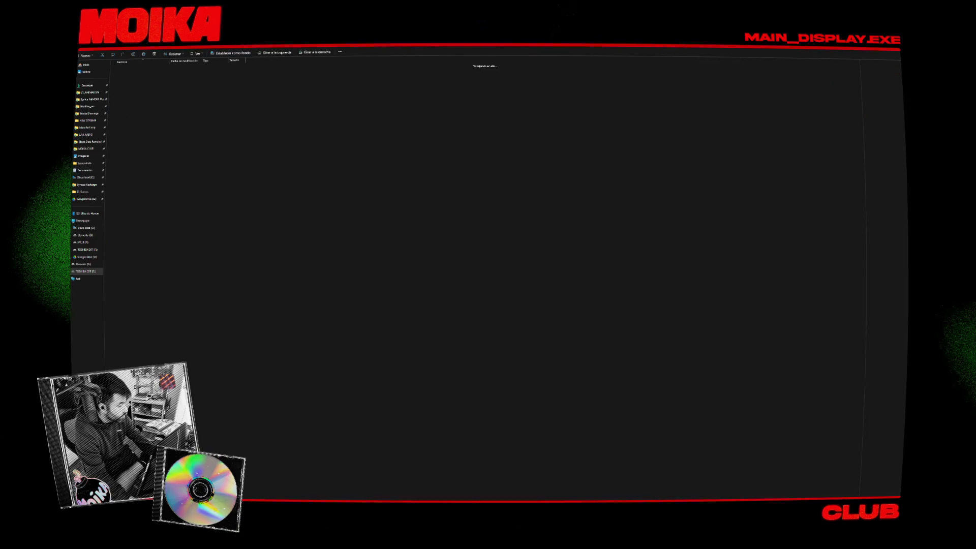
# Peek into scn_12.tpl, then open the 3dHead render folder inside scn_13.tpl.
pyautogui.doubleClick(122, 154)
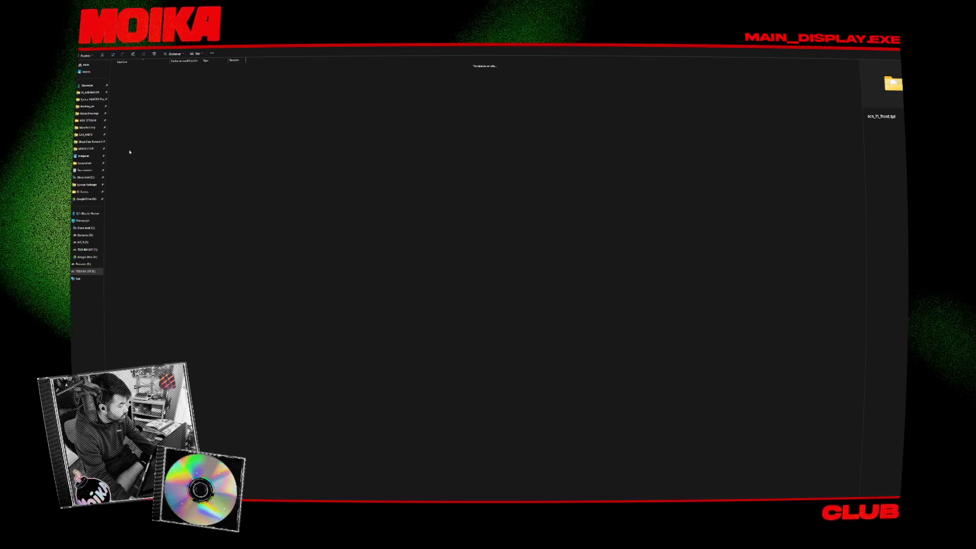
pyautogui.hotkey('alt', 'Left')
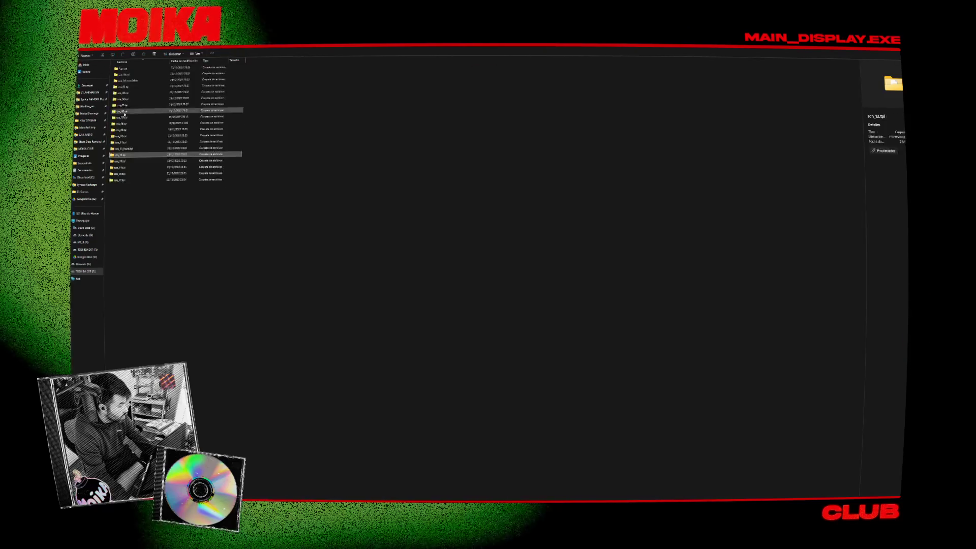
pyautogui.click(130, 161)
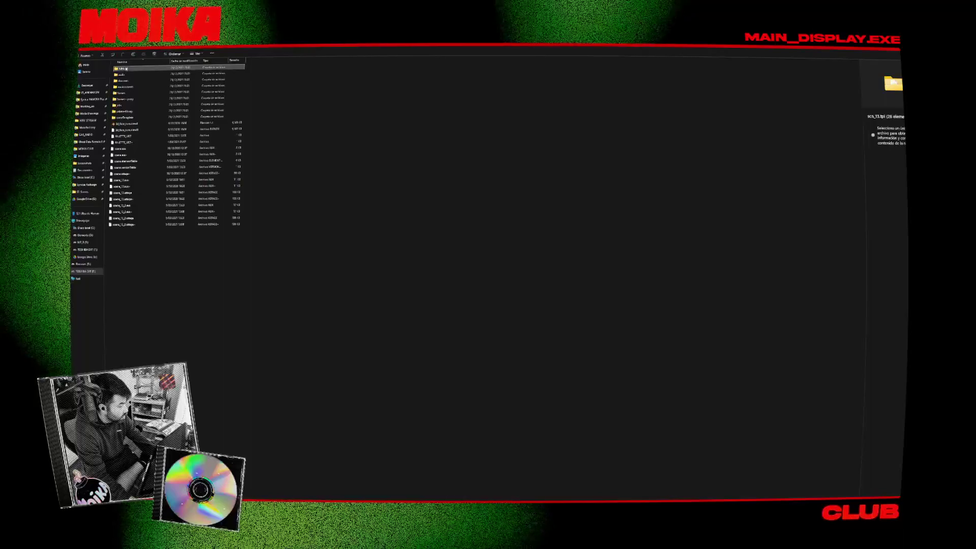
pyautogui.doubleClick(124, 79)
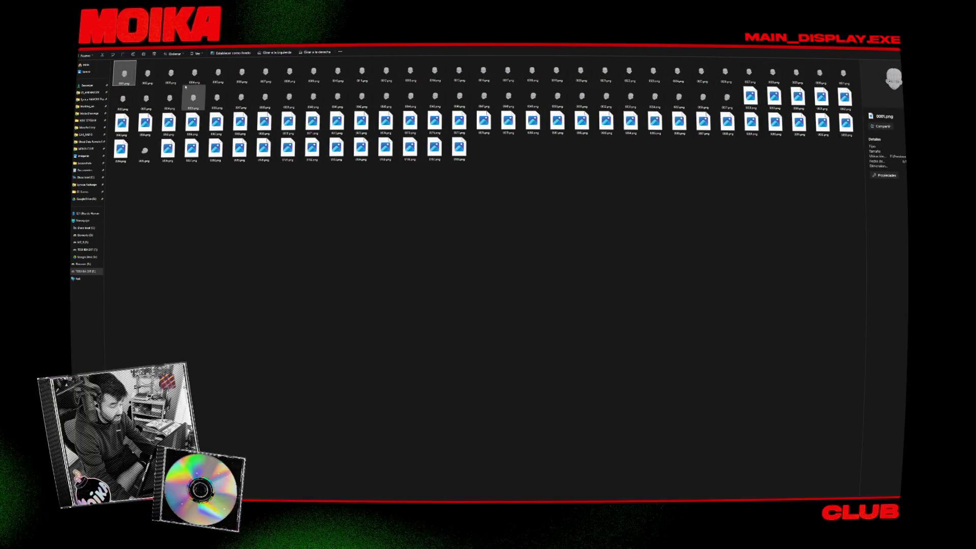
# Preview the 0001.png head render, then navigate into the frames/08_FINAL folder.
pyautogui.doubleClick(127, 80)
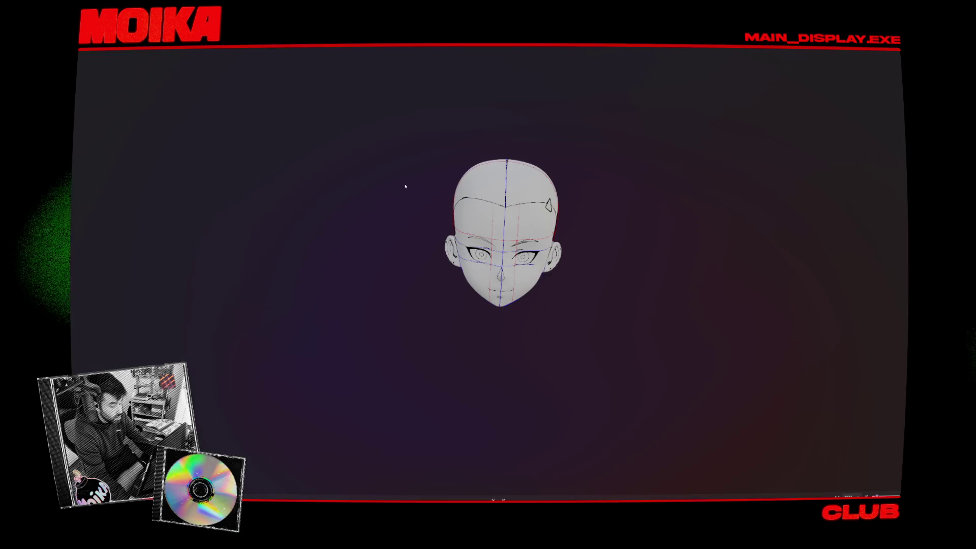
pyautogui.press('Escape')
pyautogui.hotkey('alt', 'Left')
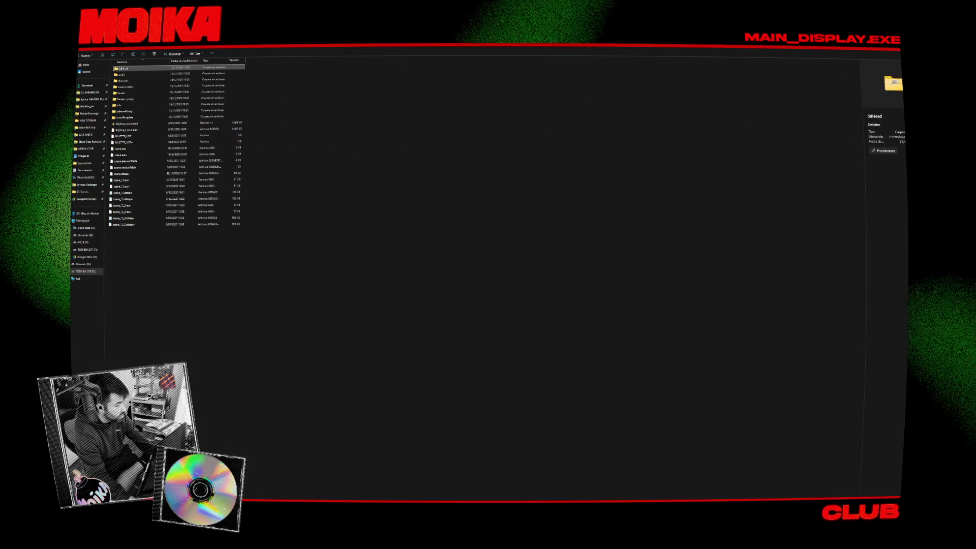
pyautogui.doubleClick(130, 98)
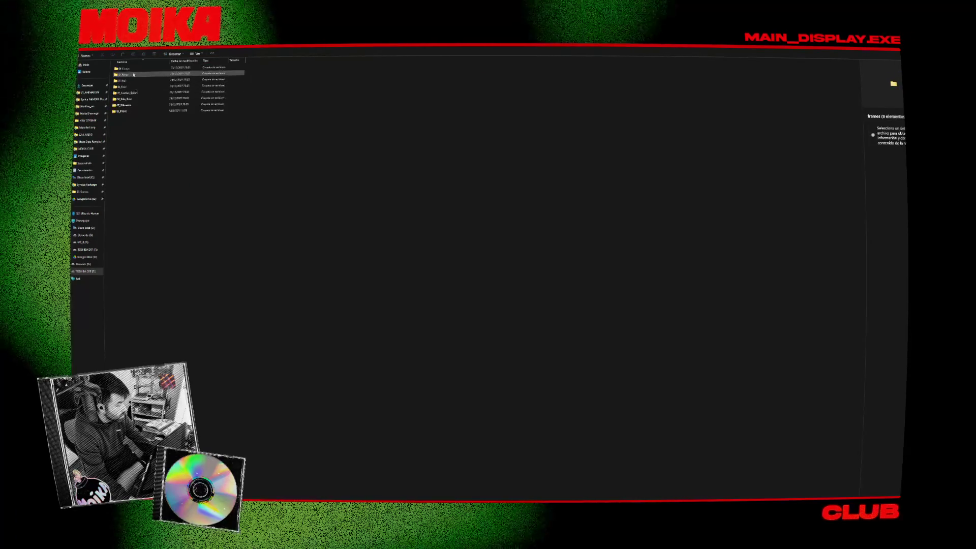
pyautogui.doubleClick(133, 112)
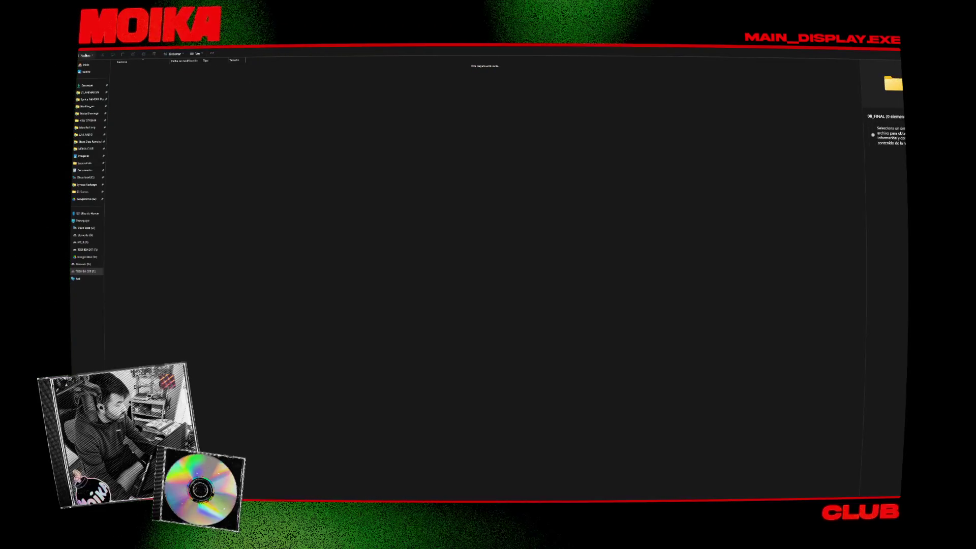
# Step through several final red character frames in Photos and back out to the frames folder.
pyautogui.doubleClick(122, 79)
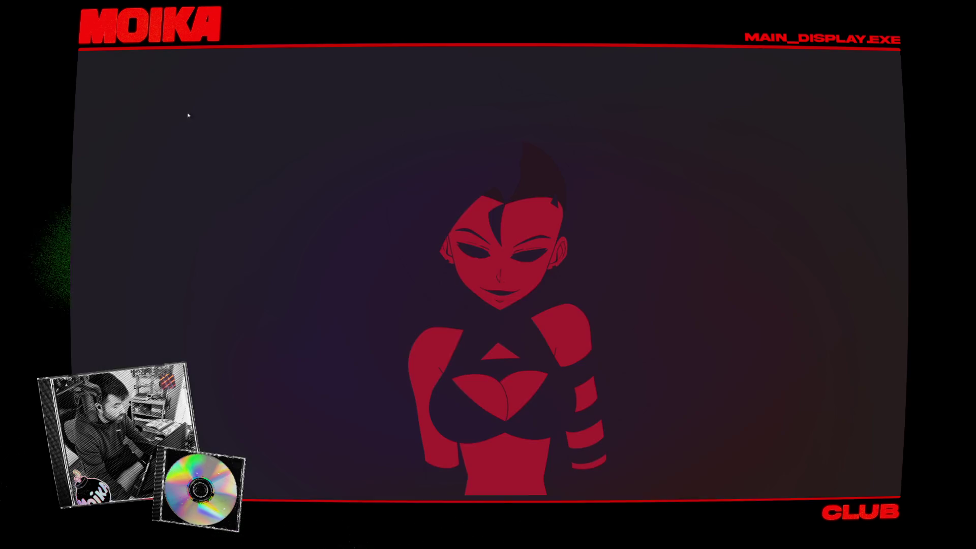
pyautogui.press('Right')
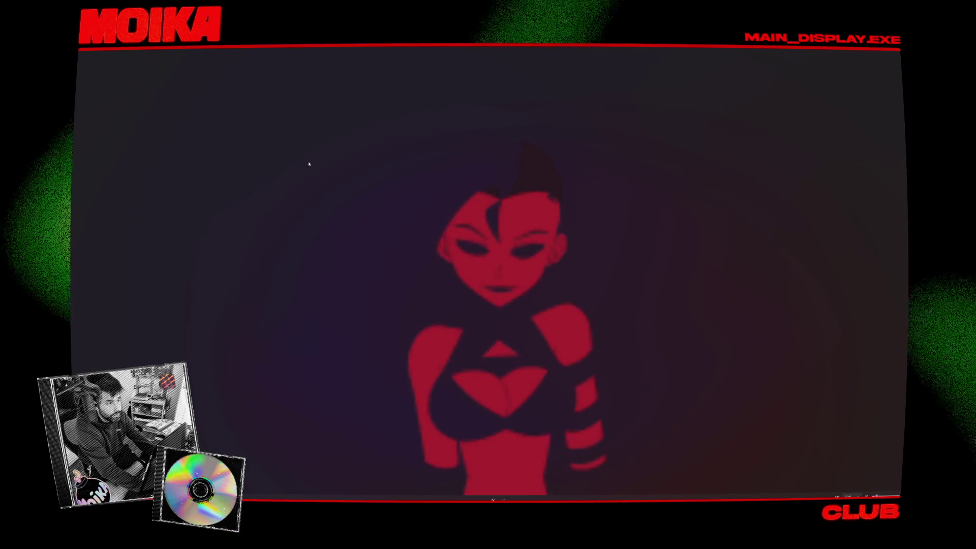
pyautogui.press('Right')
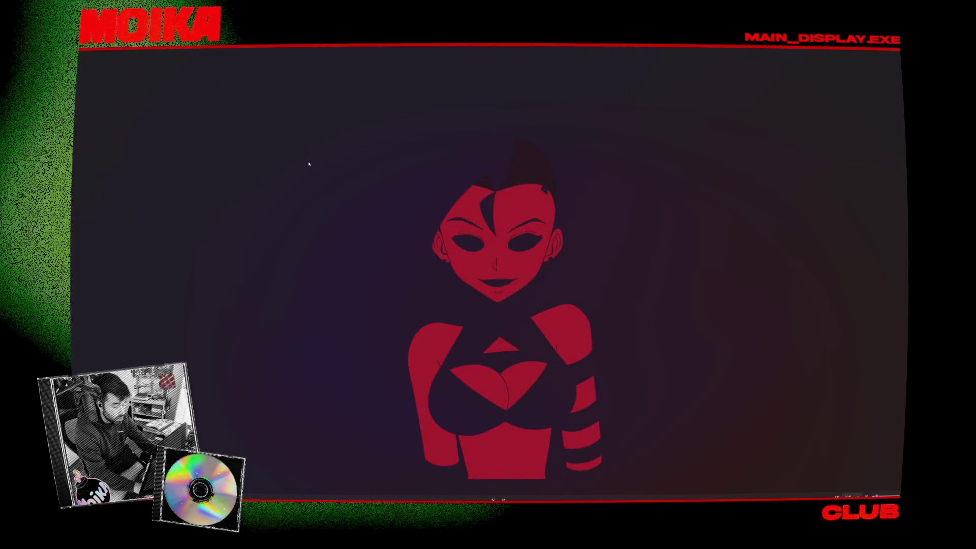
pyautogui.press('Right')
pyautogui.press('Right')
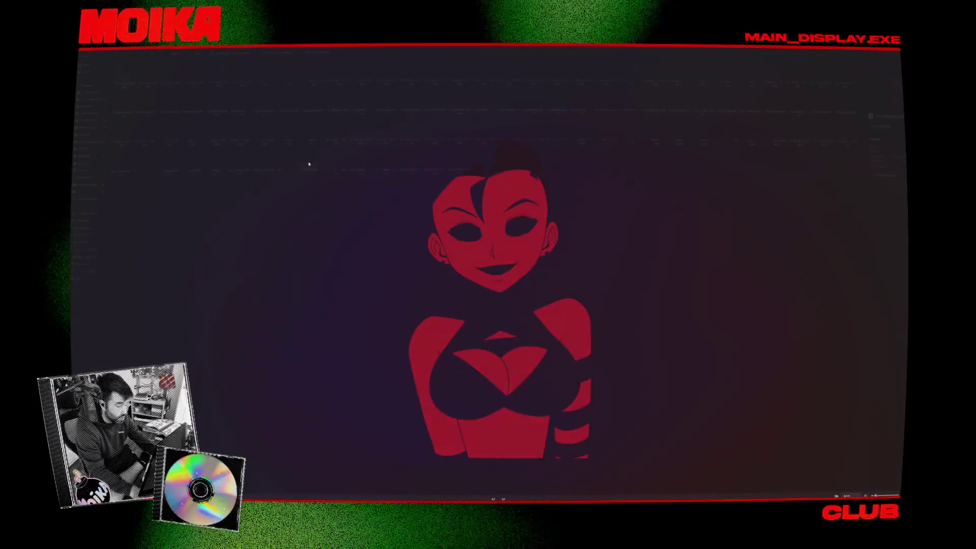
pyautogui.press('Escape')
pyautogui.press('BackSpace')
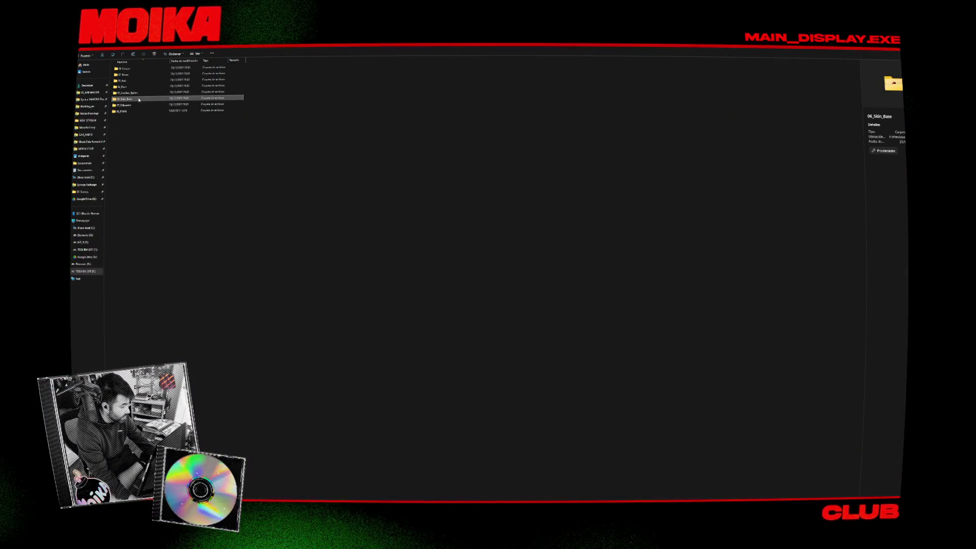
# Preview the first 01_Lineart frame, return to the project folder and switch toward Blender.
pyautogui.doubleClick(132, 69)
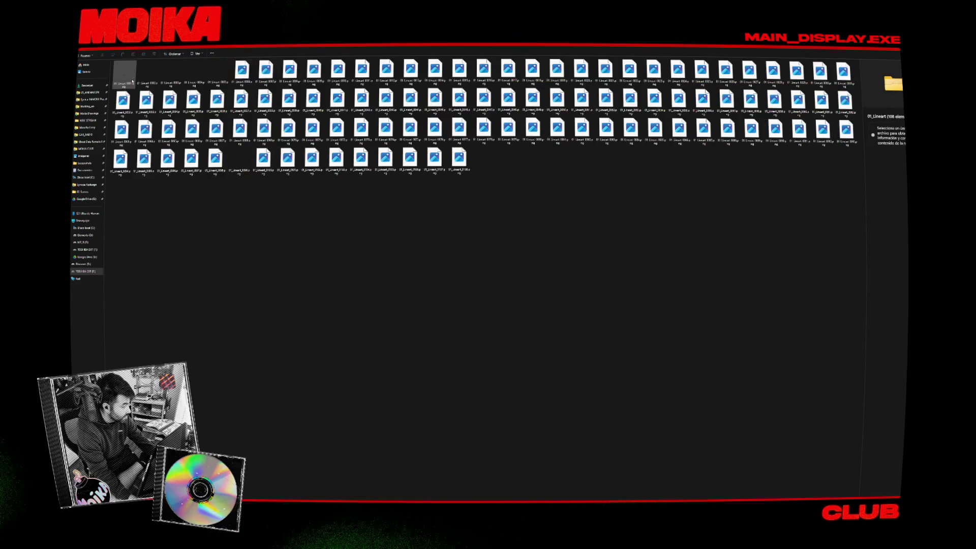
pyautogui.doubleClick(126, 82)
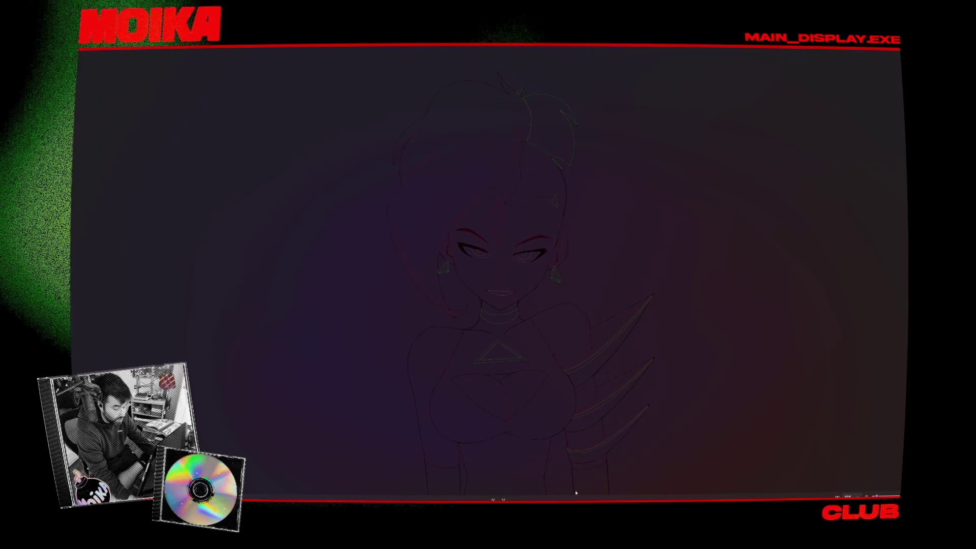
pyautogui.press('Escape')
pyautogui.press('BackSpace')
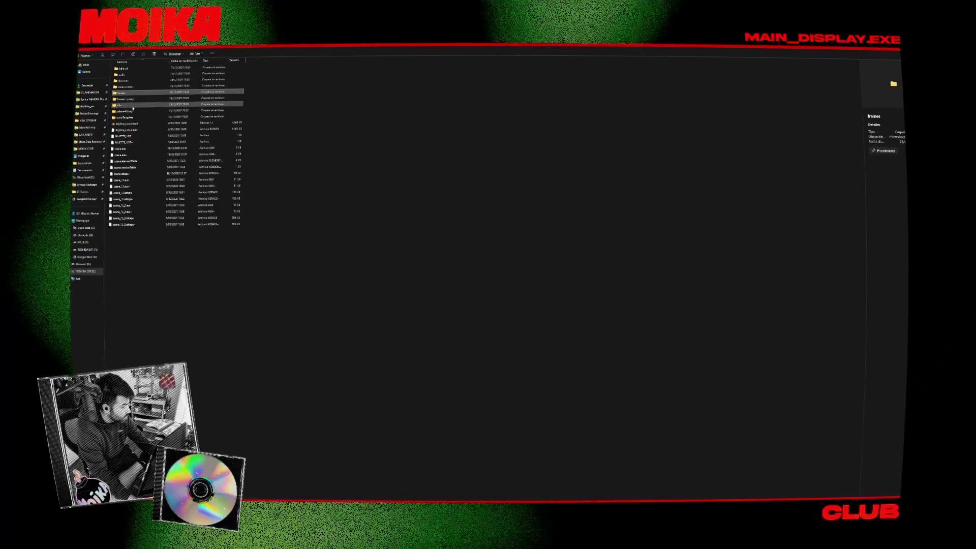
pyautogui.hotkey('alt', 'Tab')
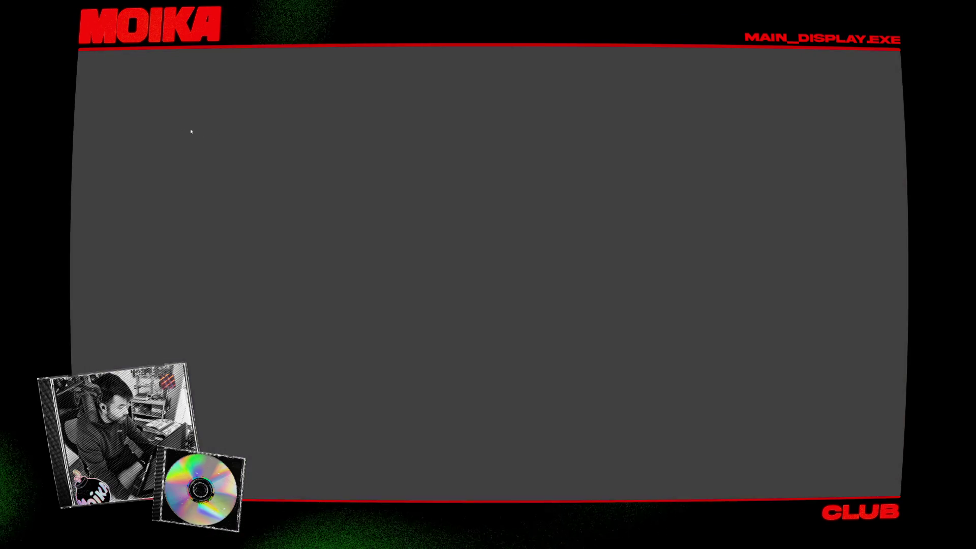
# Glance at the Blender head scene, then open the frames - proxy/04_Proxy_face folder in Explorer.
pyautogui.hotkey('alt', 'Tab')
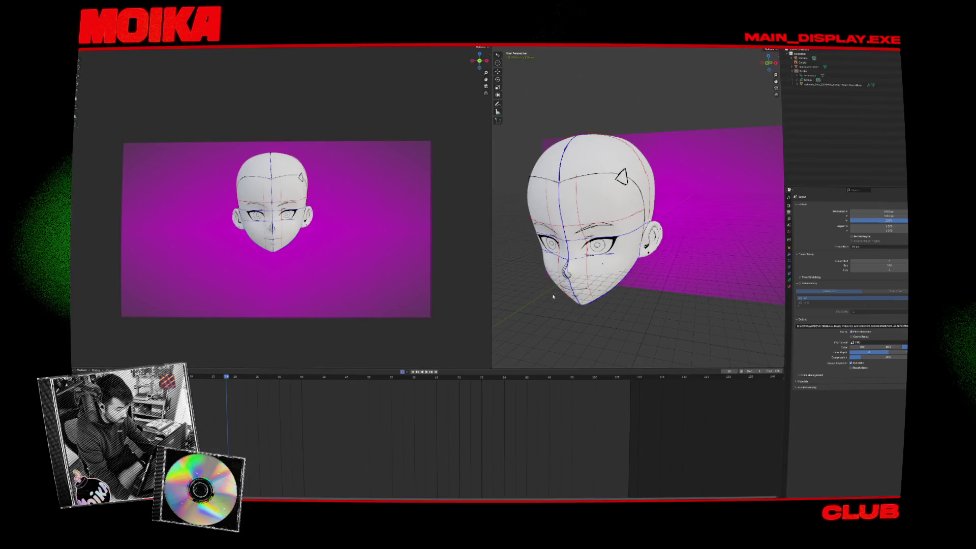
pyautogui.hotkey('alt', 'Tab')
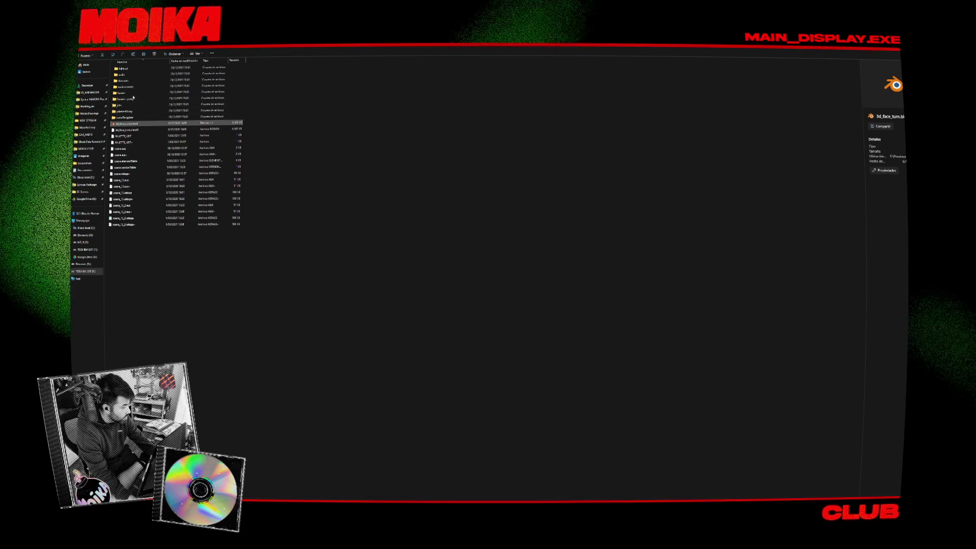
pyautogui.doubleClick(133, 99)
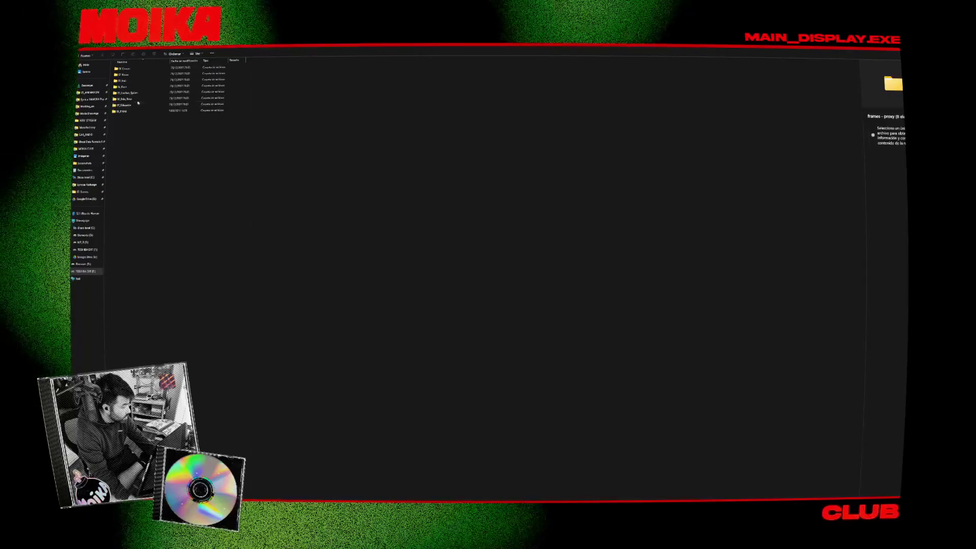
pyautogui.doubleClick(134, 88)
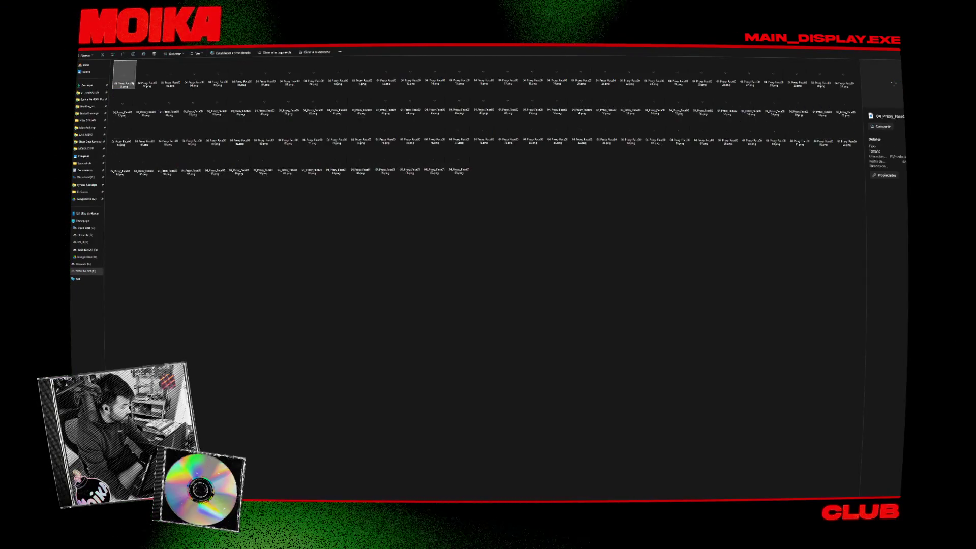
# Preview a 01_Proxy_Lineart frame, then go back up to the scn_13.tpl project folder.
pyautogui.click(88, 51)
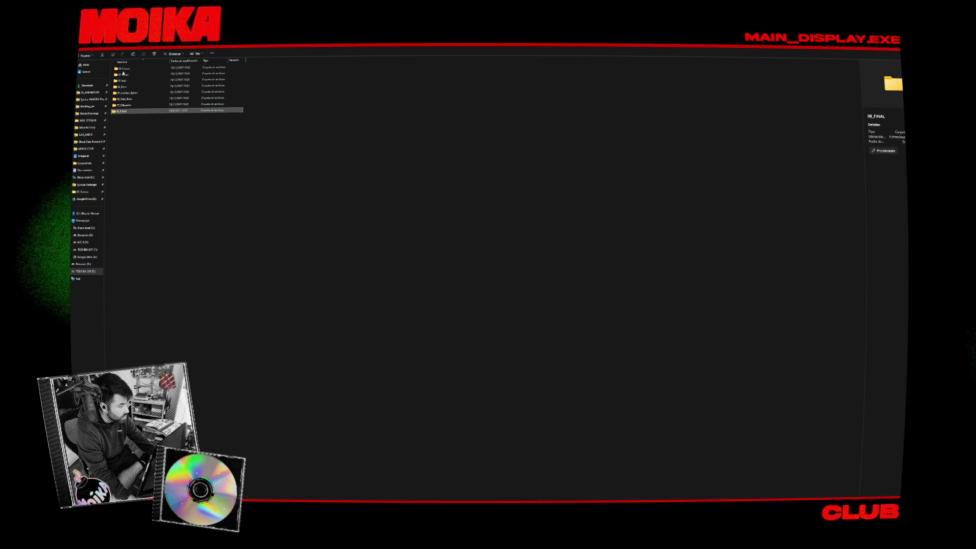
pyautogui.doubleClick(123, 70)
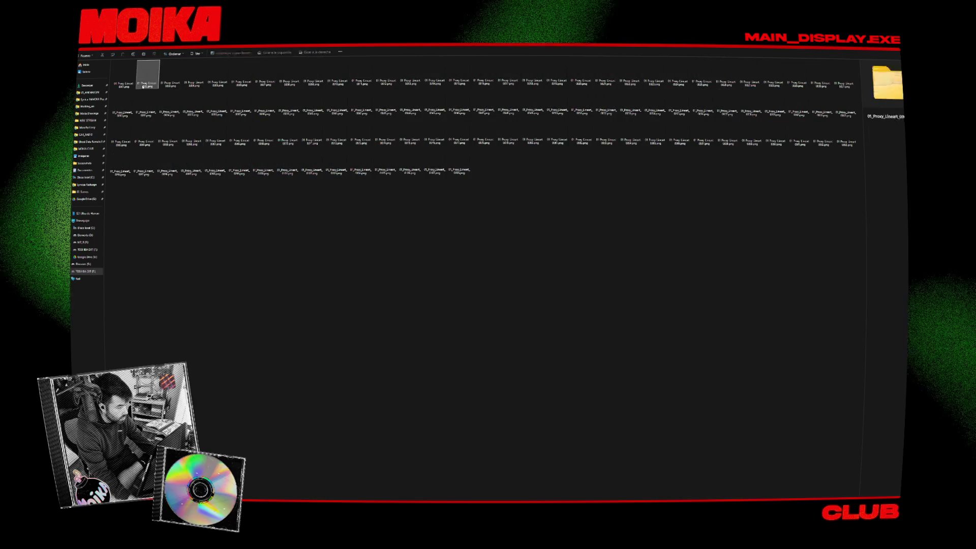
pyautogui.doubleClick(145, 84)
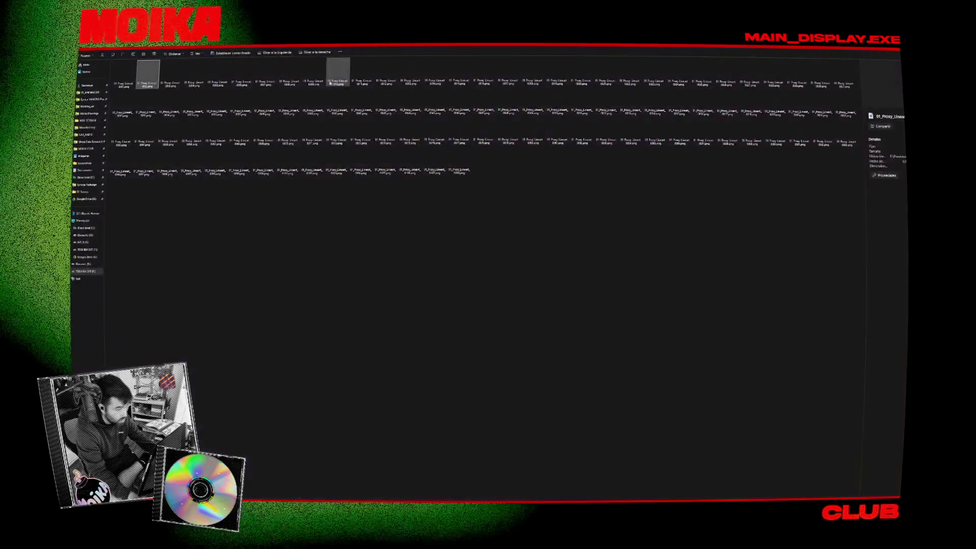
pyautogui.hotkey('alt', 'Up')
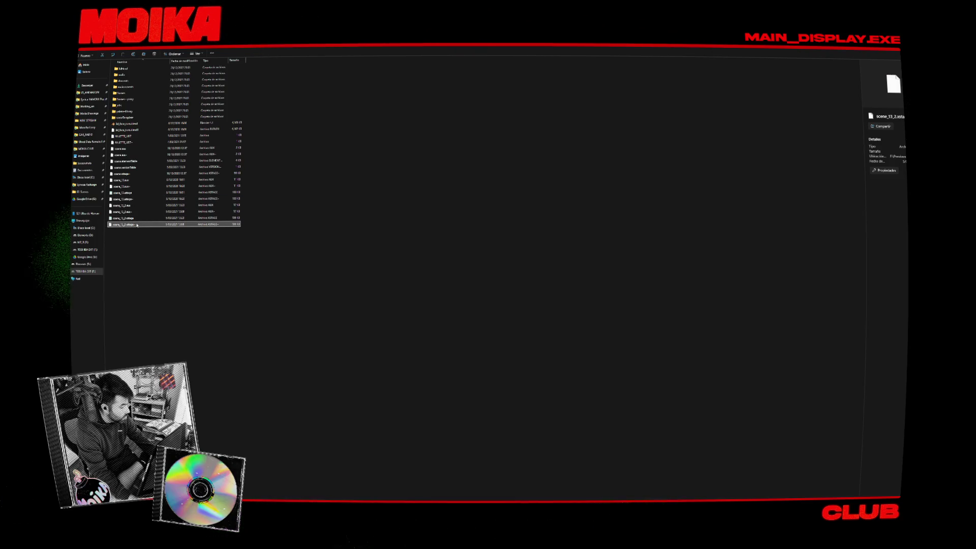
# Open scene_13_2.xstage in Toon Boom Harmony, dismissing the Open With chooser.
pyautogui.doubleClick(137, 224)
pyautogui.scroll(-1, 473, 290)
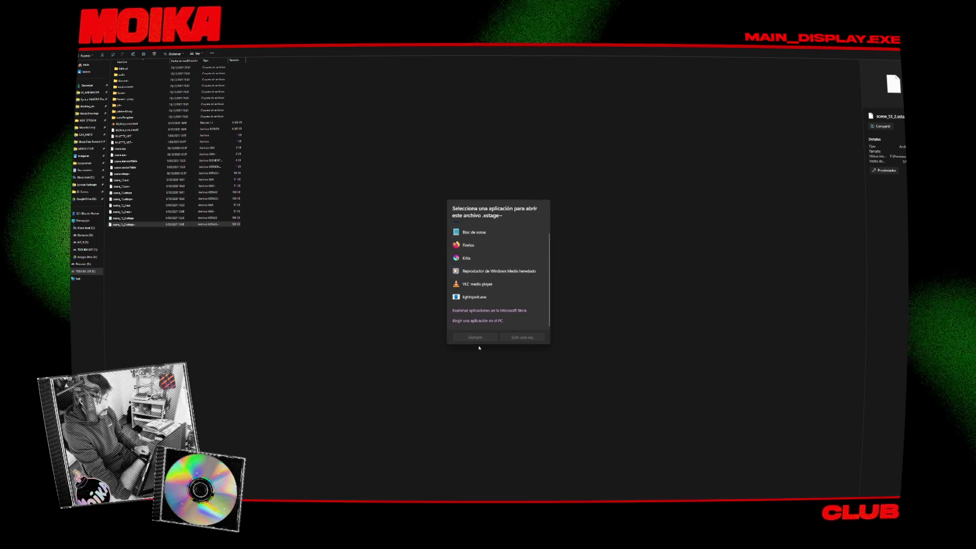
pyautogui.click(340, 255)
pyautogui.click(169, 219)
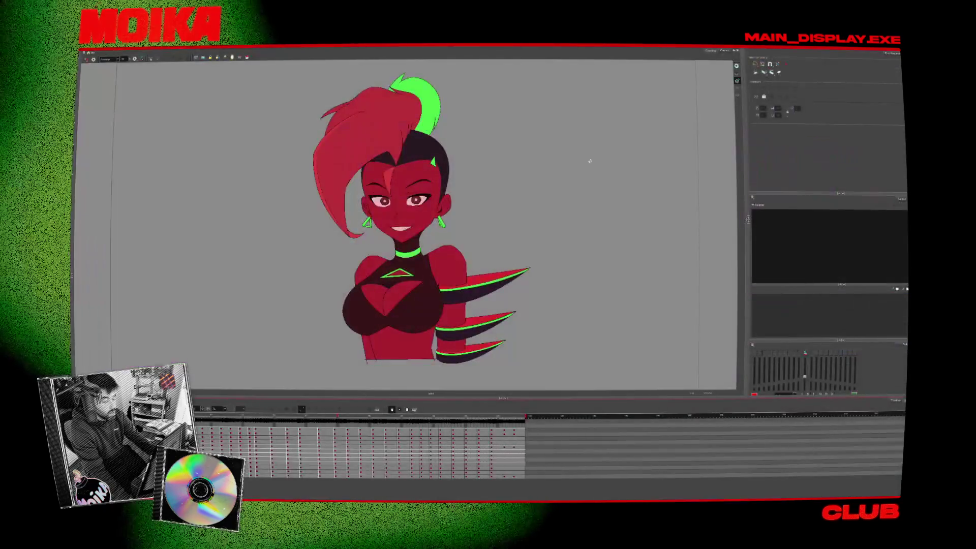
# Zoom in on the bunny-girl turnaround canvas.
pyautogui.press('2')
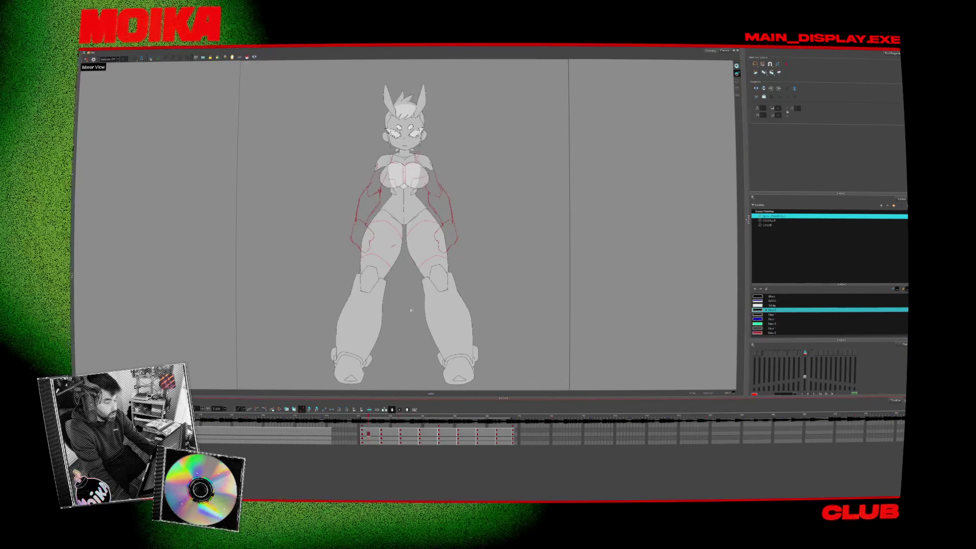
# Zoom and centre the head and torso, then switch to the Brush tool.
pyautogui.press('z')
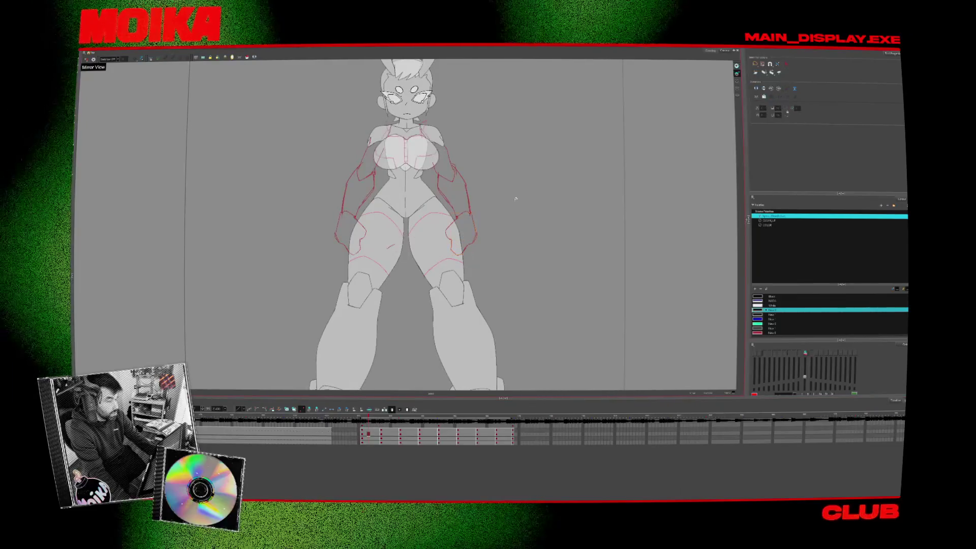
pyautogui.scroll(2, 458, 244)
pyautogui.moveTo(501, 203)
pyautogui.mouseDown()
pyautogui.moveTo(537, 259)
pyautogui.moveTo(503, 252)
pyautogui.mouseUp()
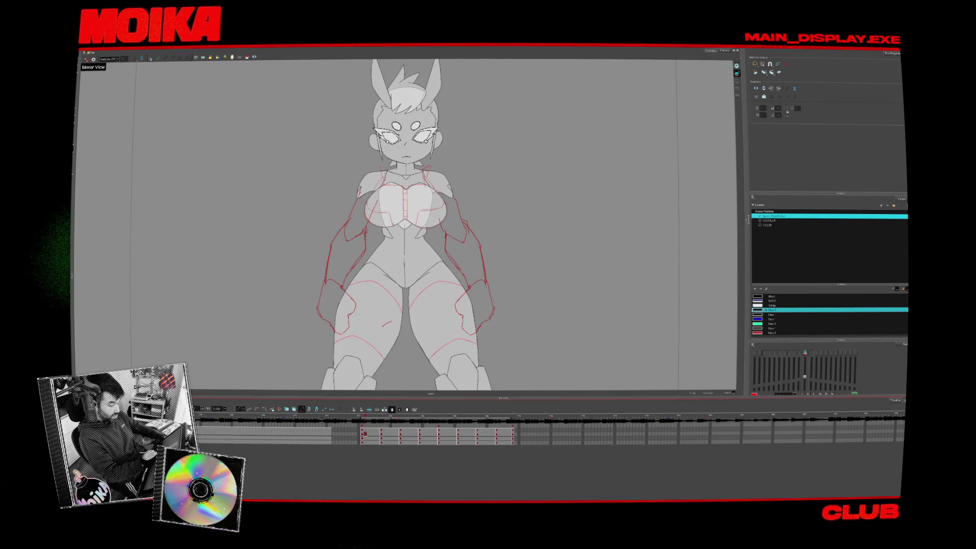
pyautogui.hotkey('alt', 'b')
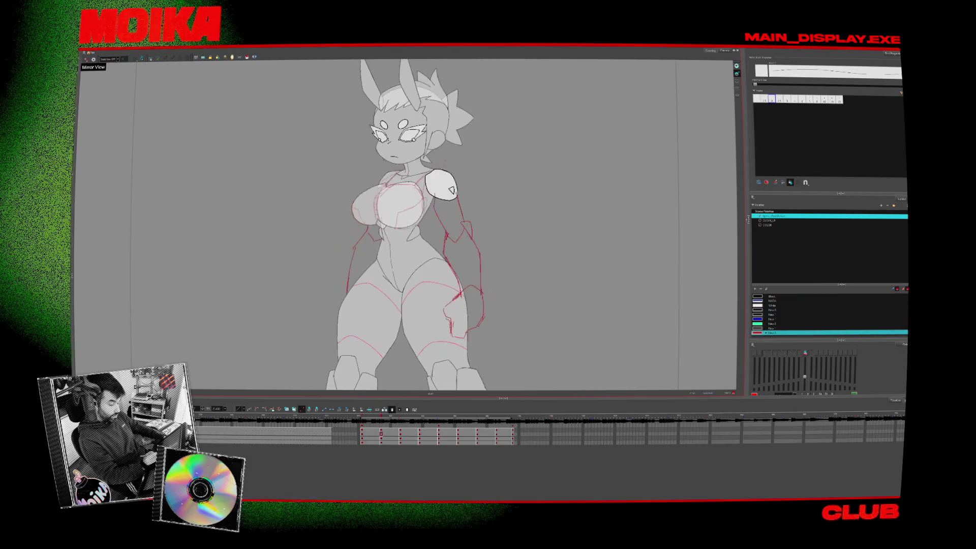
# Settle on the thick brush after trying a thin-line tool, then step to the three-quarter drawing.
pyautogui.hotkey('alt', 'b')
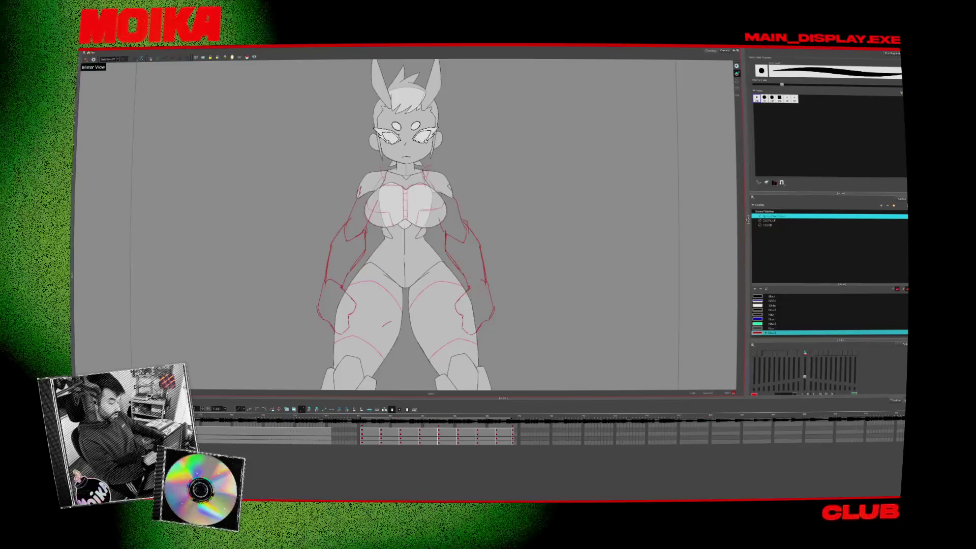
pyautogui.hotkey('alt', '/')
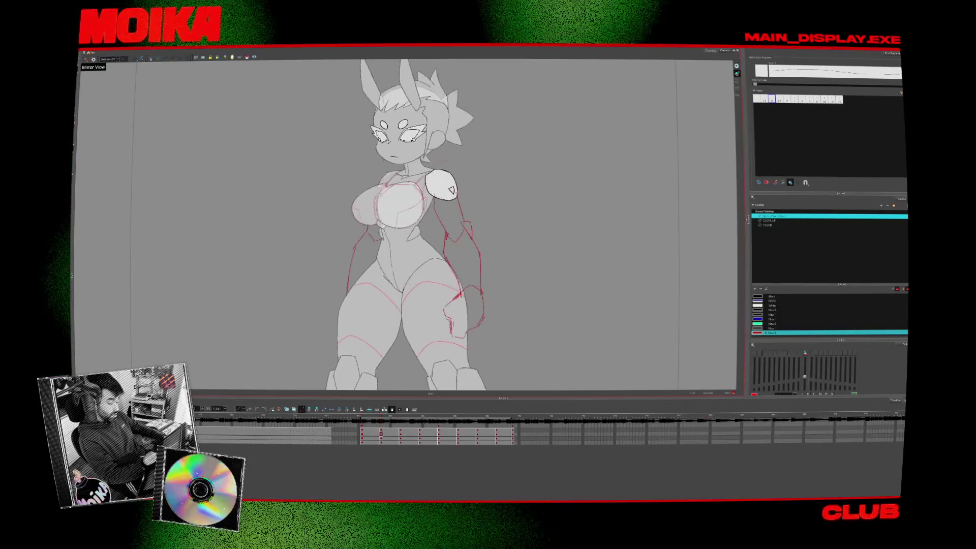
pyautogui.hotkey('alt', 'b')
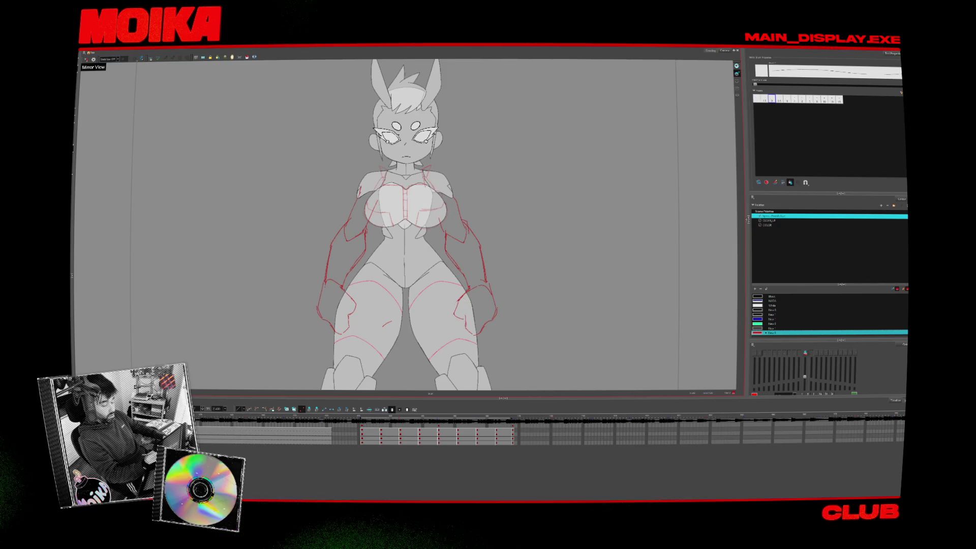
pyautogui.press('g')
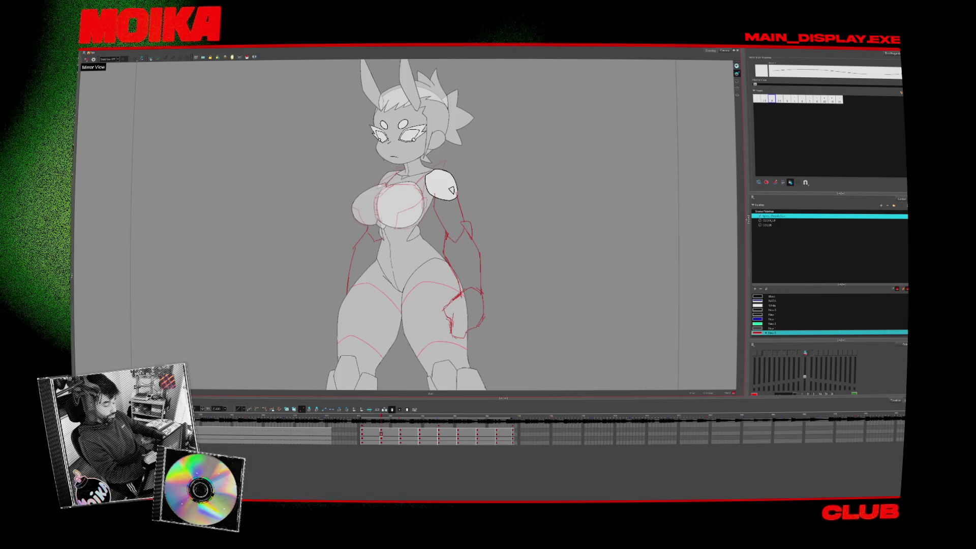
# Flip among front, three-quarter, side and back drawings to compare the rough arms.
pyautogui.press('g')
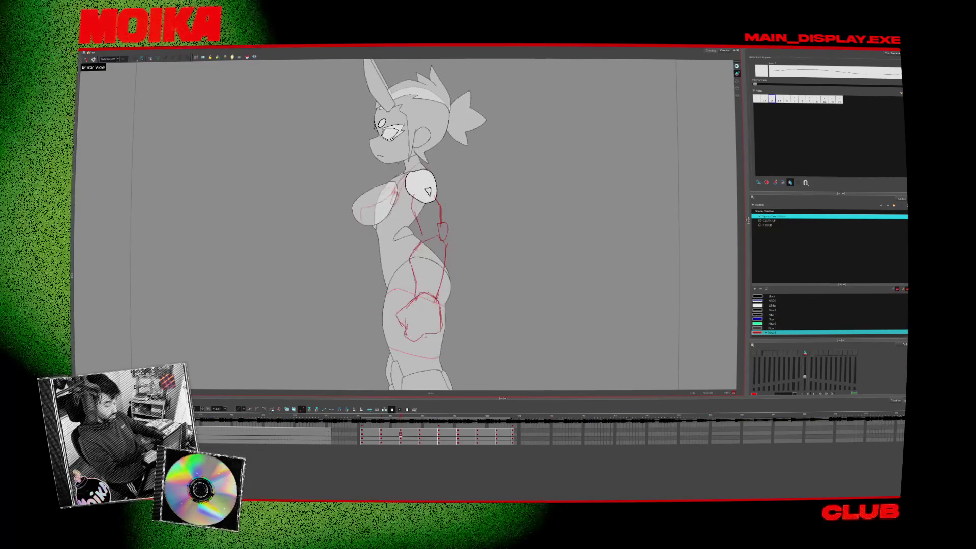
pyautogui.press('f')
pyautogui.press('f')
pyautogui.press('g')
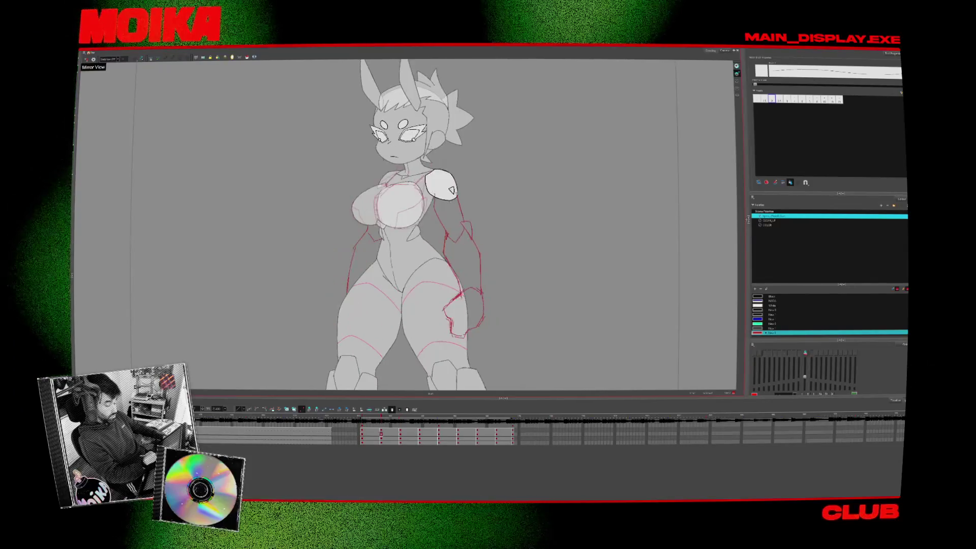
pyautogui.press('g')
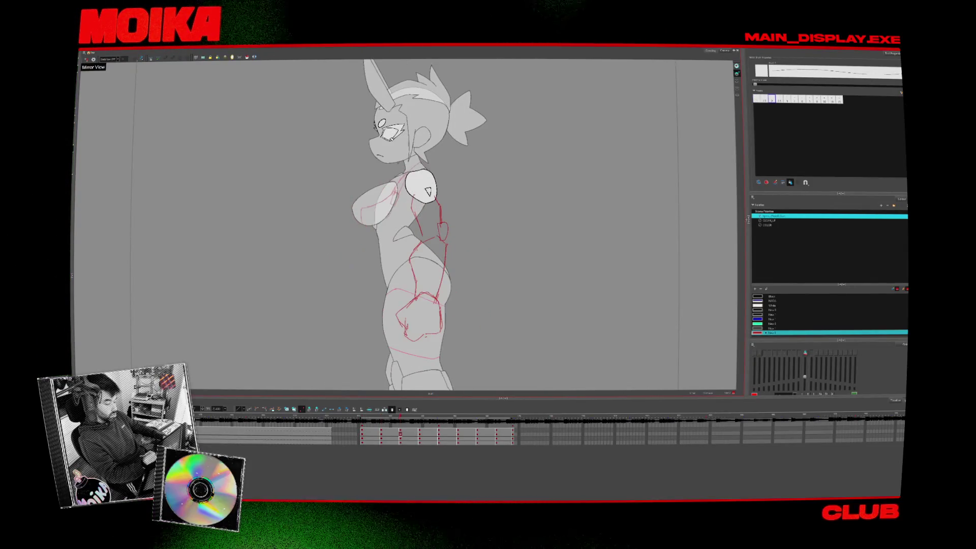
pyautogui.press('g')
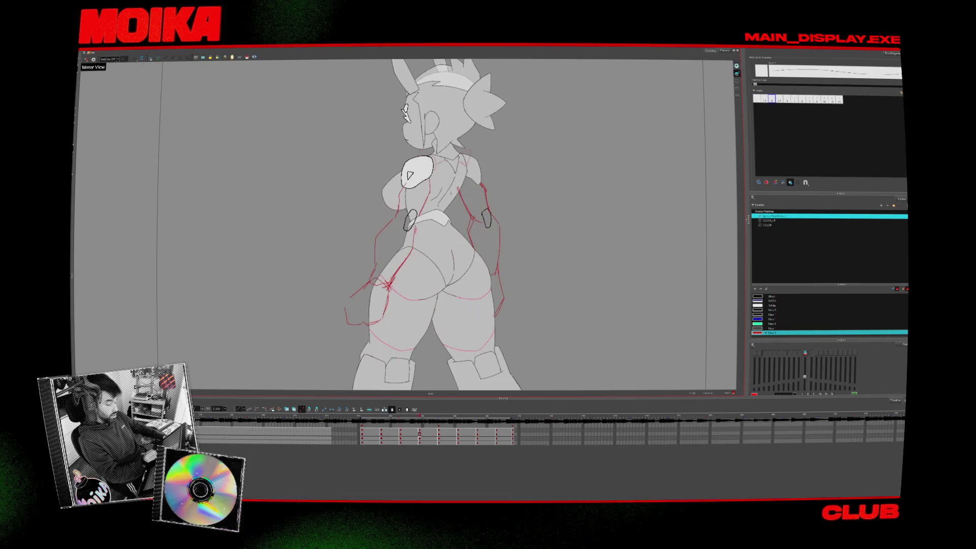
pyautogui.press('f')
pyautogui.press('f')
pyautogui.press('g')
pyautogui.press('g')
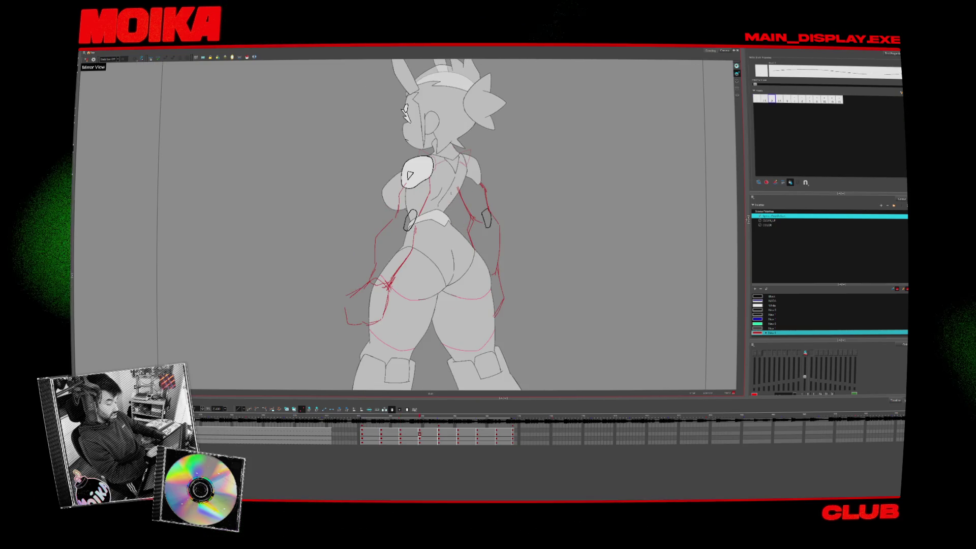
pyautogui.press('f')
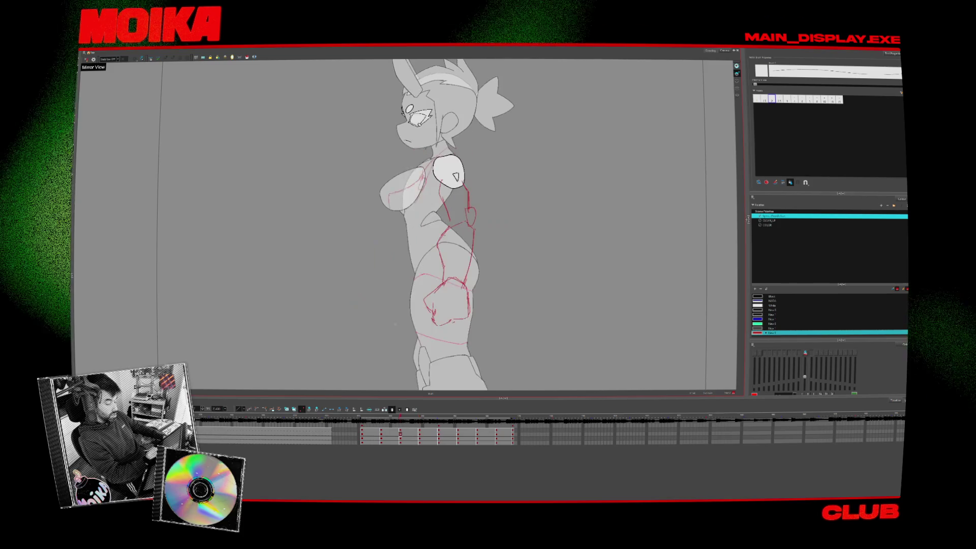
pyautogui.press('f')
pyautogui.press('f')
pyautogui.press('g')
pyautogui.press('f')
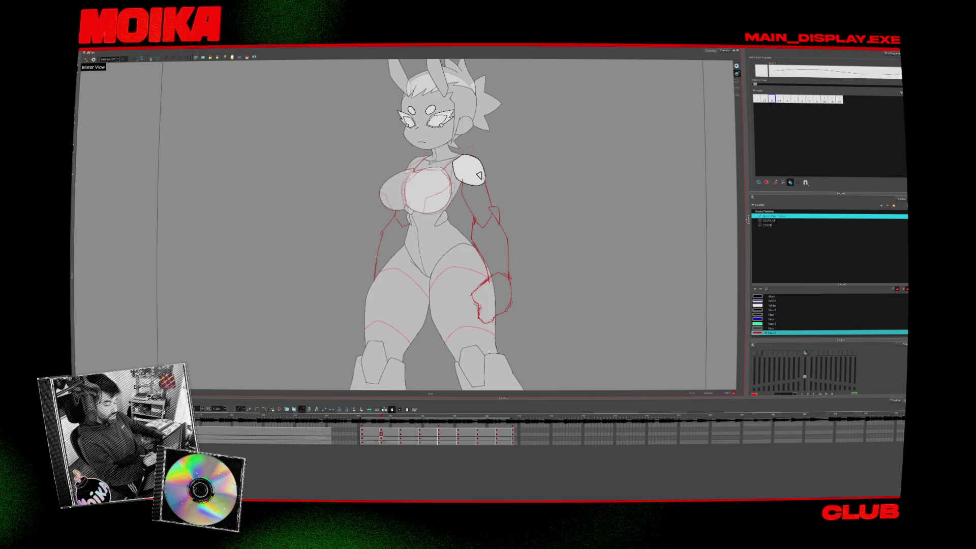
# Select and reshape the side-view rough hand strokes, then mirror the canvas to check it.
pyautogui.press('g')
pyautogui.press('f')
pyautogui.press('g')
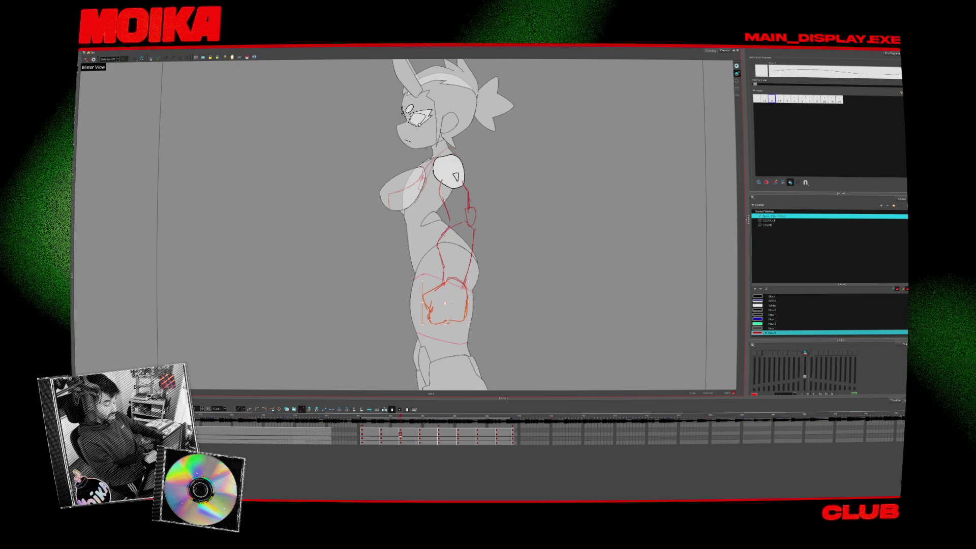
pyautogui.press('f')
pyautogui.press('g')
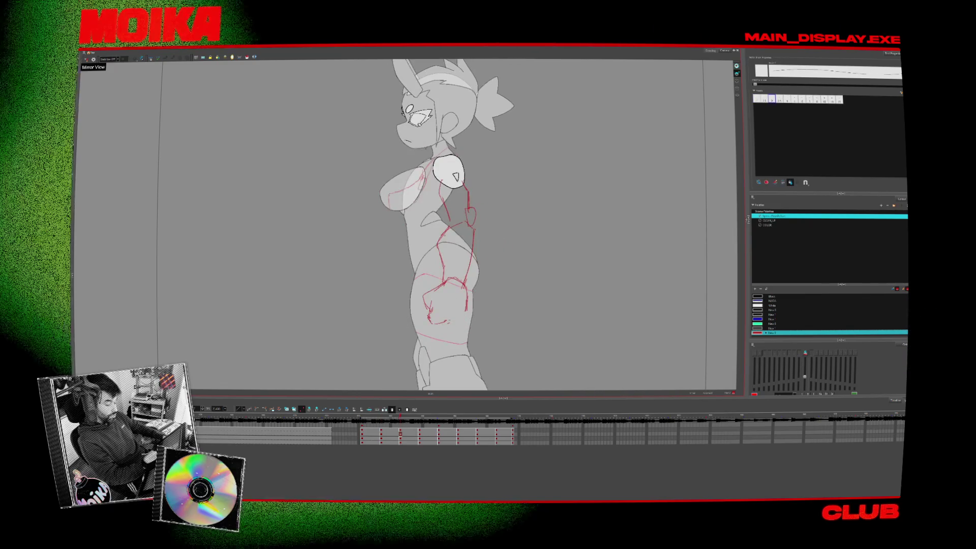
pyautogui.click(86, 60)
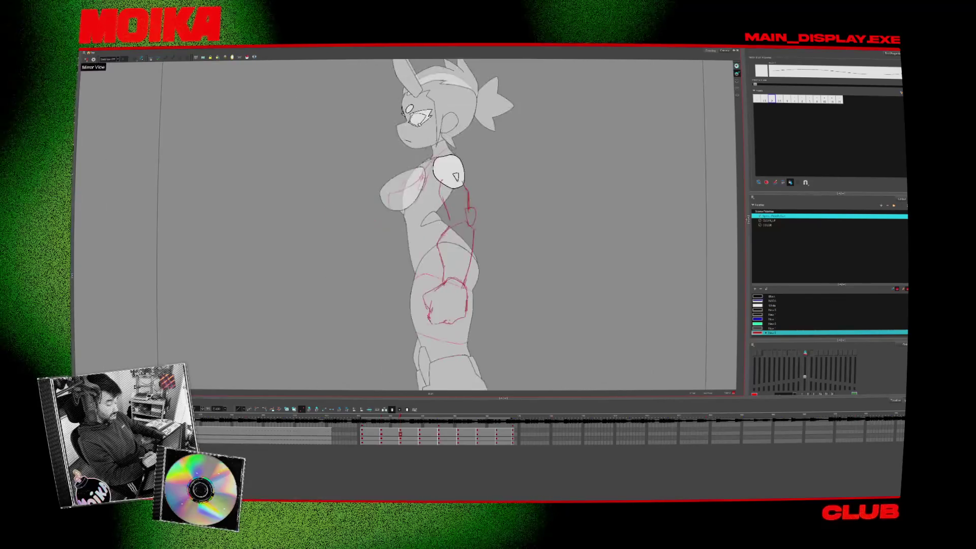
# Advance to the back-view drawing and flip against the side view to compare.
pyautogui.press('g')
pyautogui.press('f')
pyautogui.press('g')
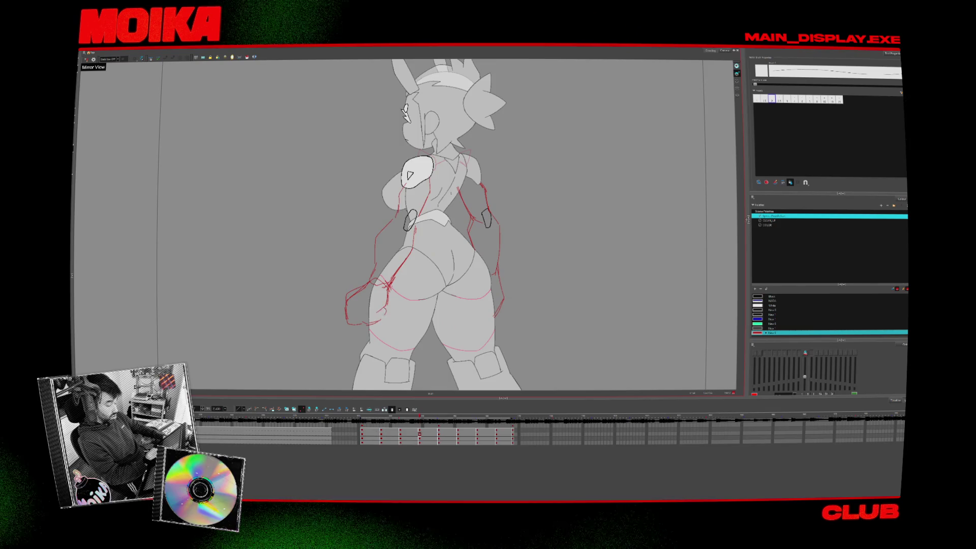
pyautogui.press('f')
pyautogui.press('g')
pyautogui.press('f')
pyautogui.press('g')
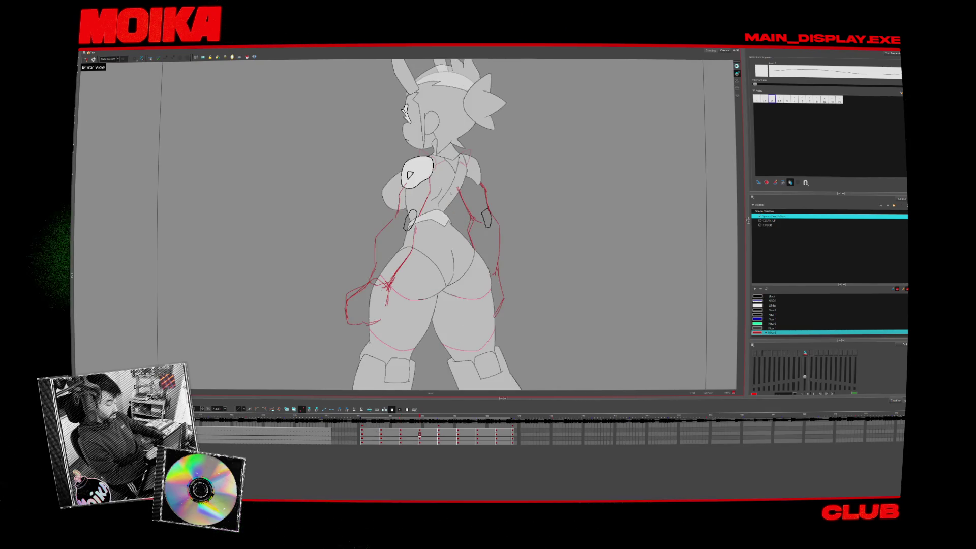
# Sketch a short red stroke on the lower-left arm and mirror-check its proportions.
pyautogui.moveTo(346, 308); pyautogui.dragTo(355, 323)
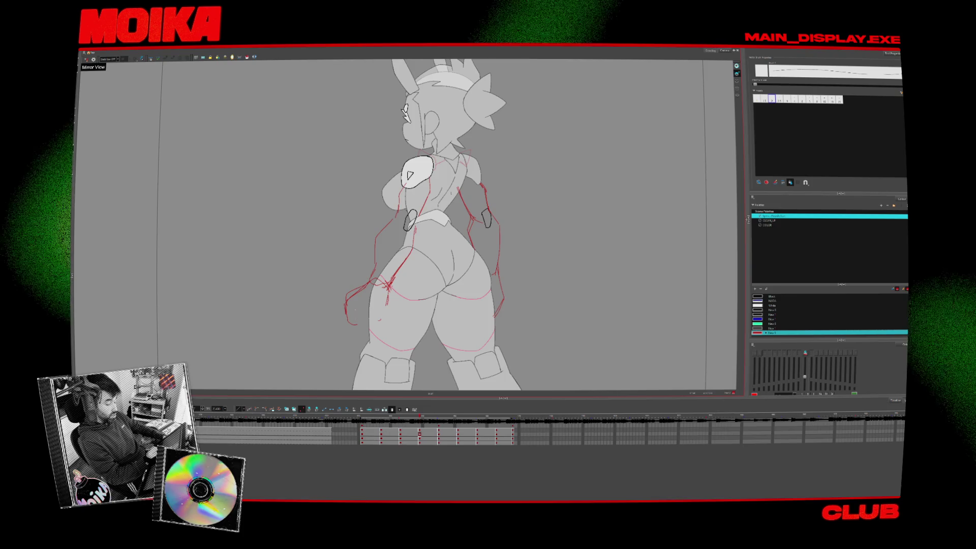
pyautogui.click(86, 59)
pyautogui.press('f')
pyautogui.press('f')
pyautogui.press('g')
pyautogui.press('g')
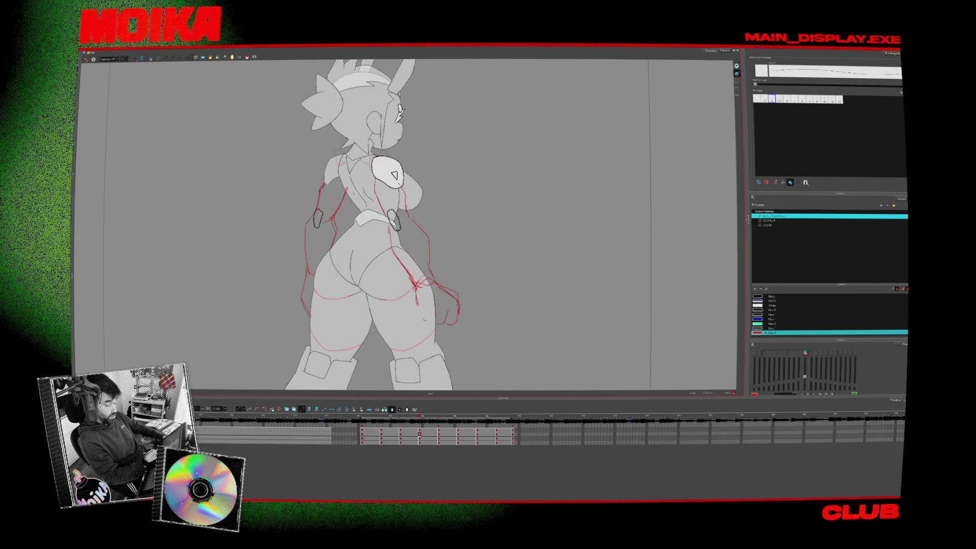
pyautogui.click(86, 59)
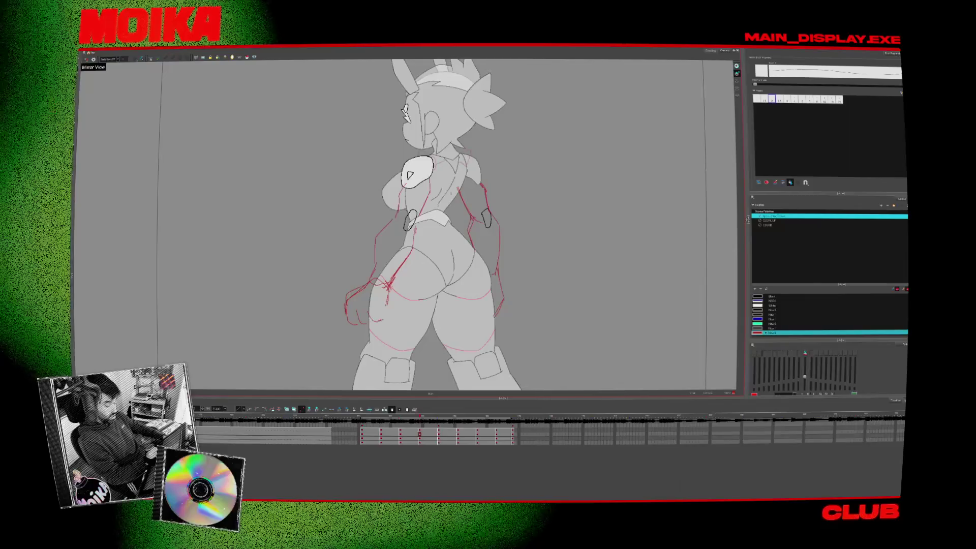
# Switch to the thick brush and flip through the turnaround views, mirrored, to compare arms.
pyautogui.press('f')
pyautogui.press('g')
pyautogui.hotkey('alt', 'e')
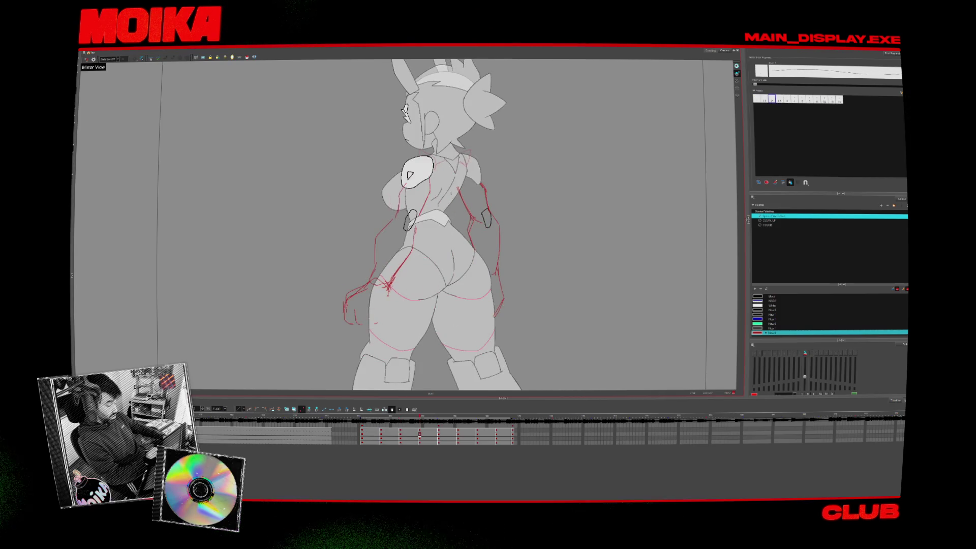
pyautogui.hotkey('alt', 'e')
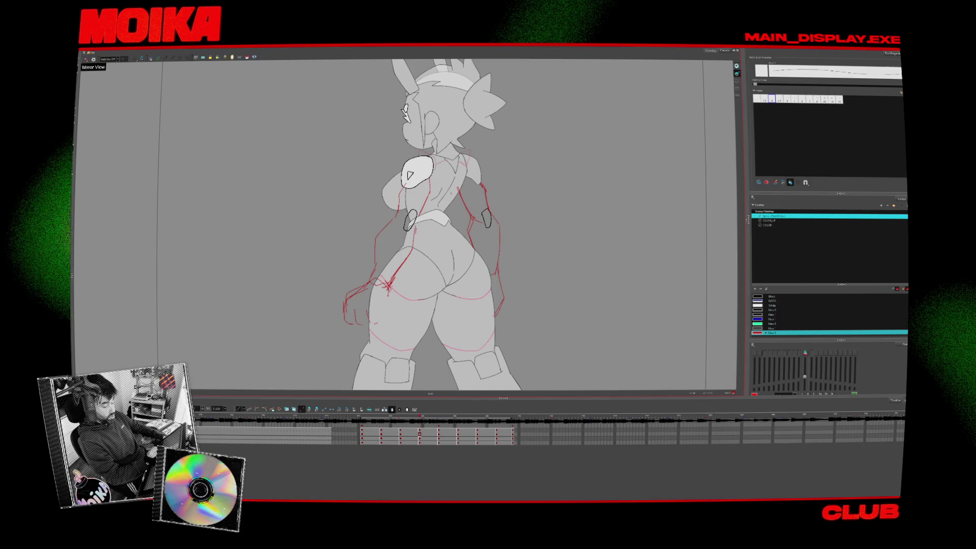
pyautogui.press('g')
pyautogui.press('g')
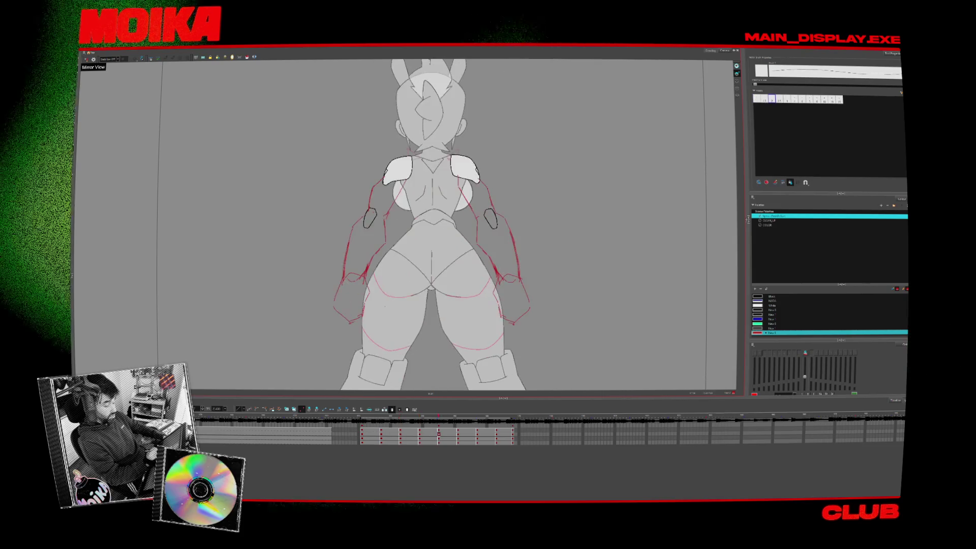
pyautogui.press('g')
pyautogui.press('g')
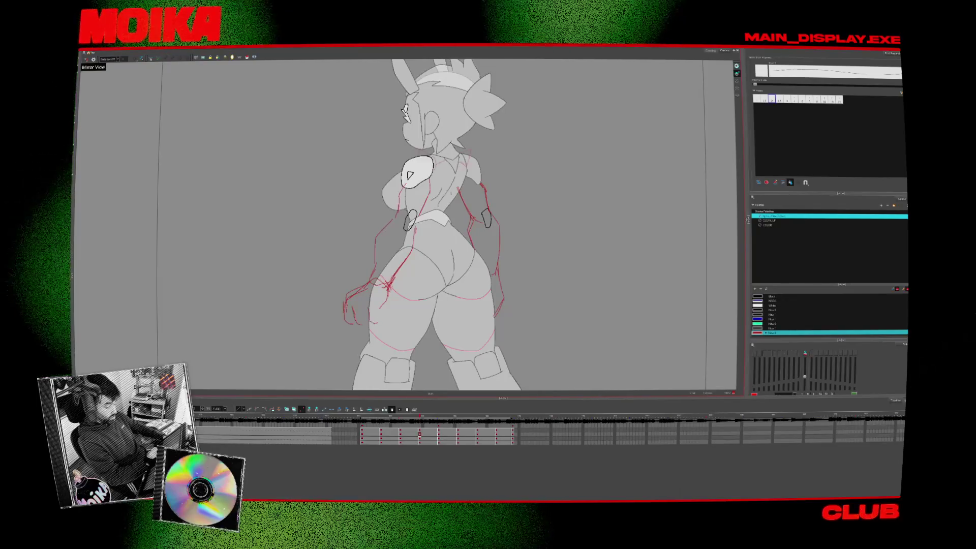
pyautogui.click(86, 59)
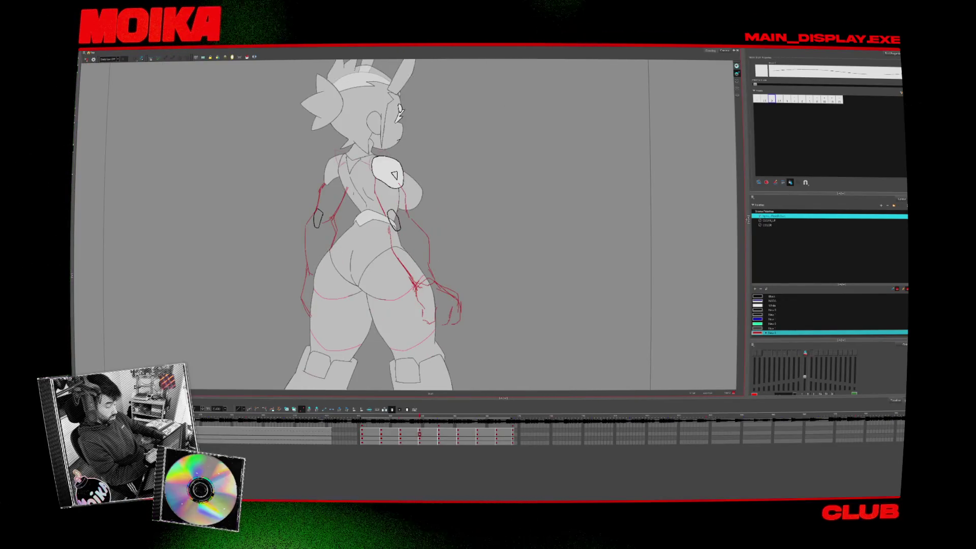
pyautogui.press('Return')
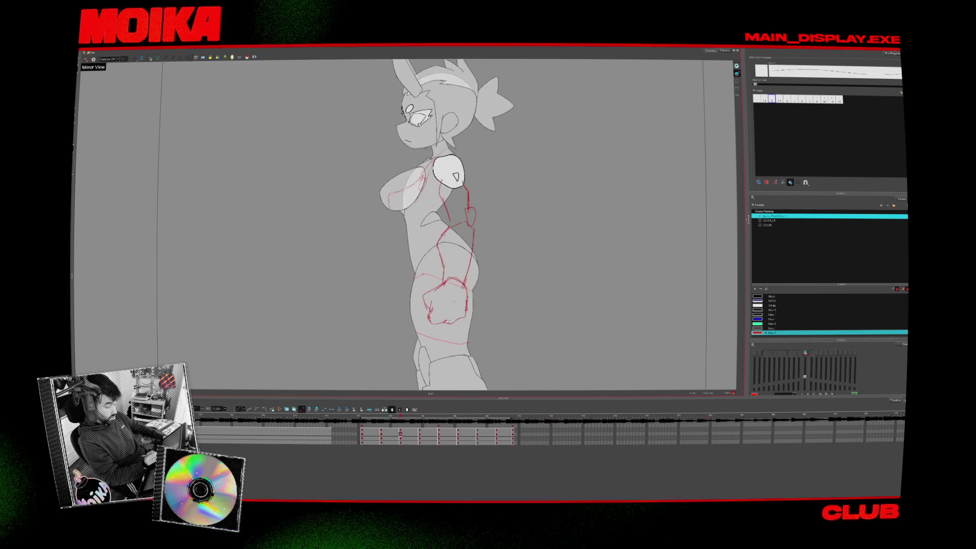
# Select the back-view hand stroke and compare it against the neighbouring three-quarter view.
pyautogui.click(393, 324)
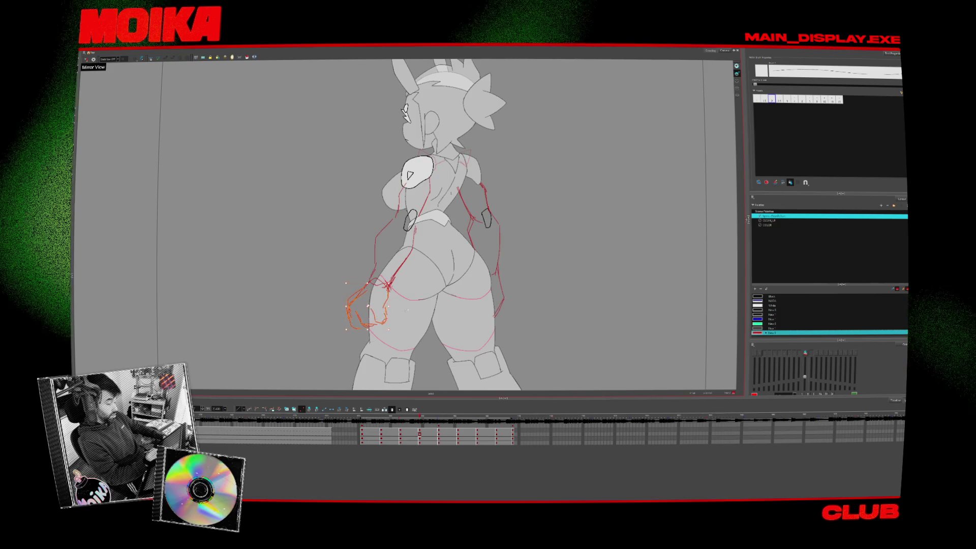
pyautogui.press(',')
pyautogui.press('.')
pyautogui.press('.')
pyautogui.press(',')
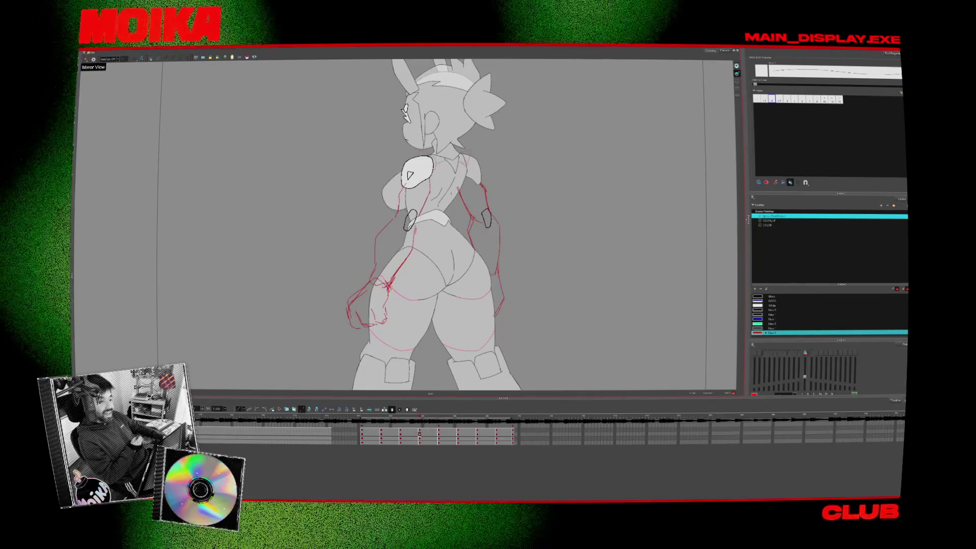
pyautogui.press(',')
pyautogui.press('.')
pyautogui.hotkey('alt', 'b')
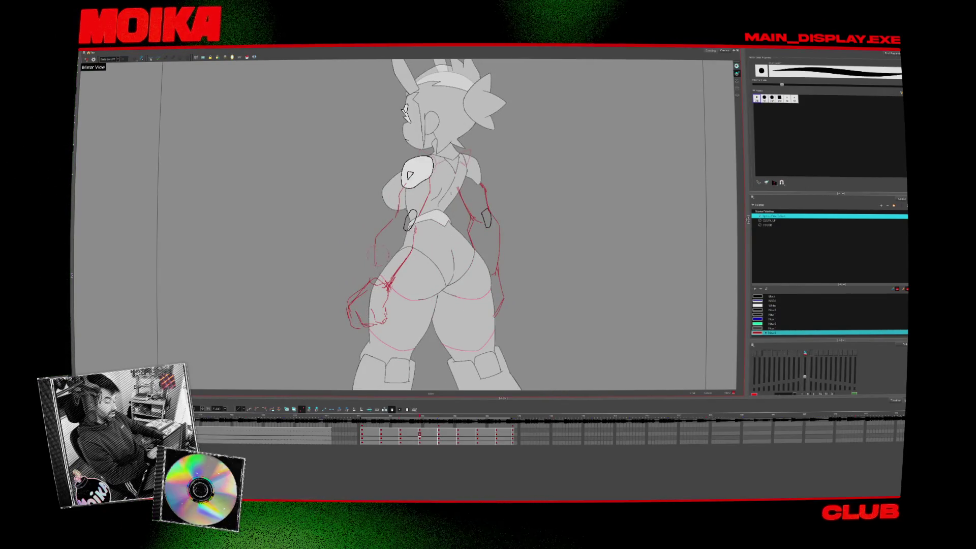
pyautogui.press(',')
pyautogui.press('.')
pyautogui.hotkey('alt', 'b')
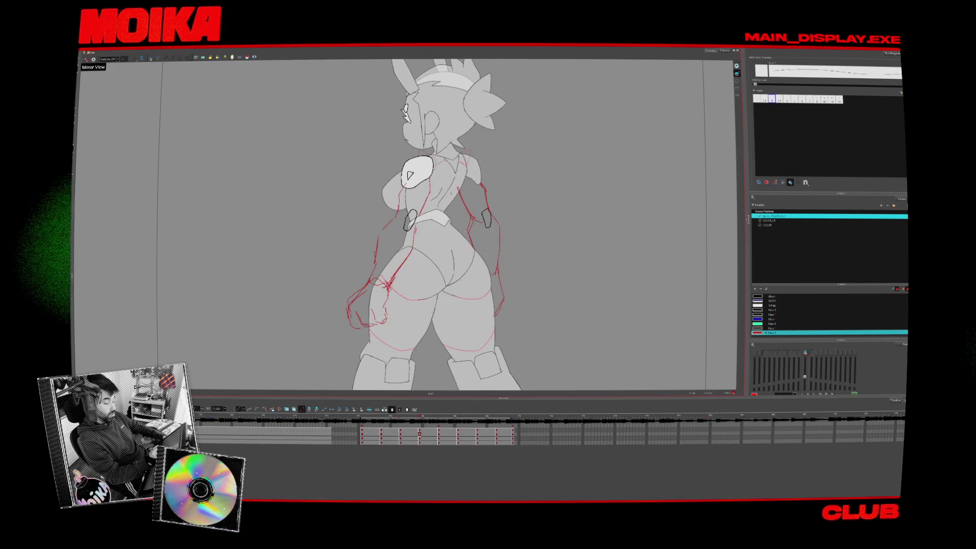
# Compare the hand before and after the edit, land on the back view and select the left hand strokes.
pyautogui.press(',')
pyautogui.press('.')
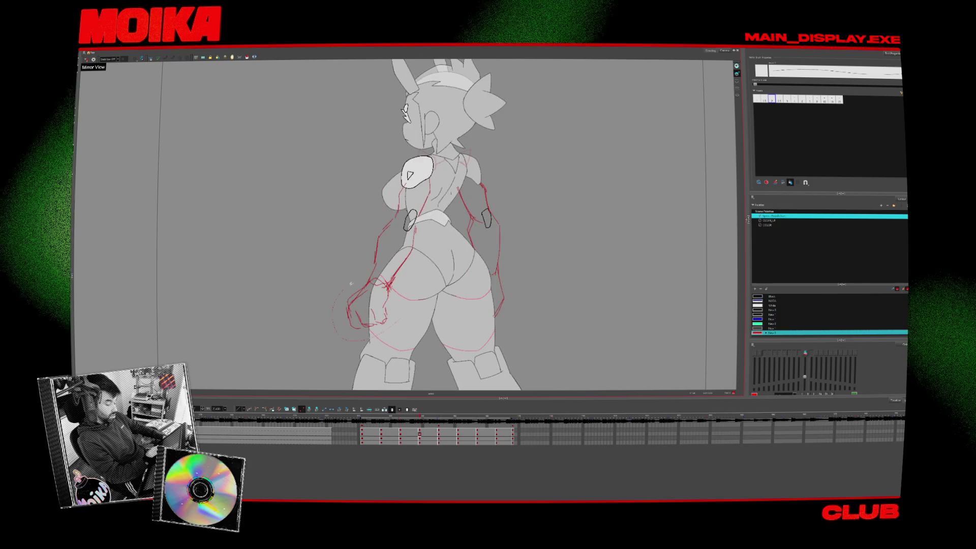
pyautogui.press(',')
pyautogui.press('.')
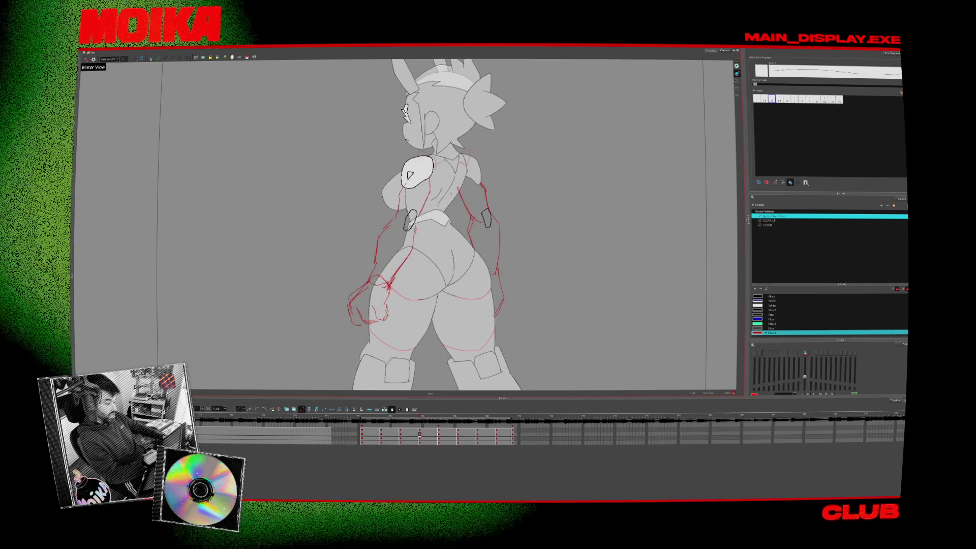
pyautogui.press(',')
pyautogui.press('.')
pyautogui.press('.')
pyautogui.press(',')
pyautogui.press('.')
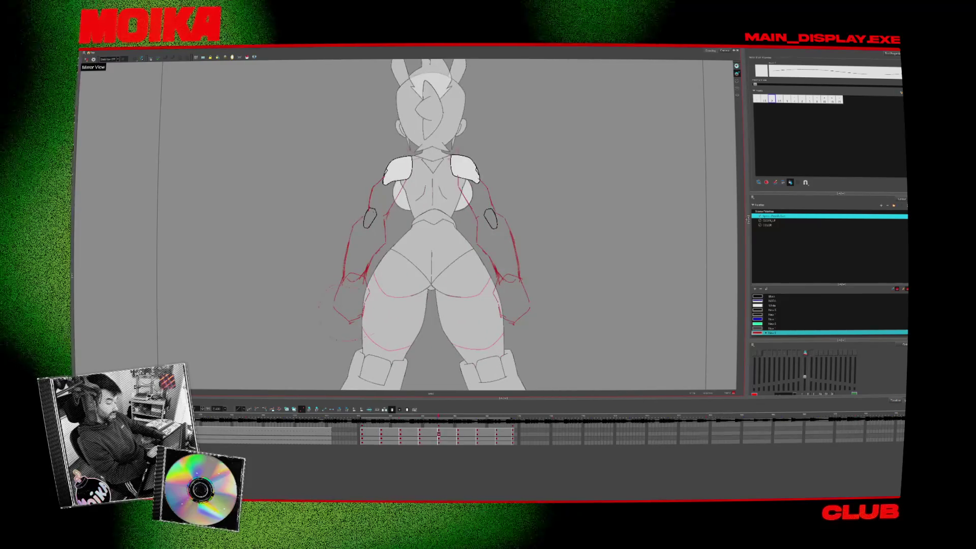
pyautogui.press(',')
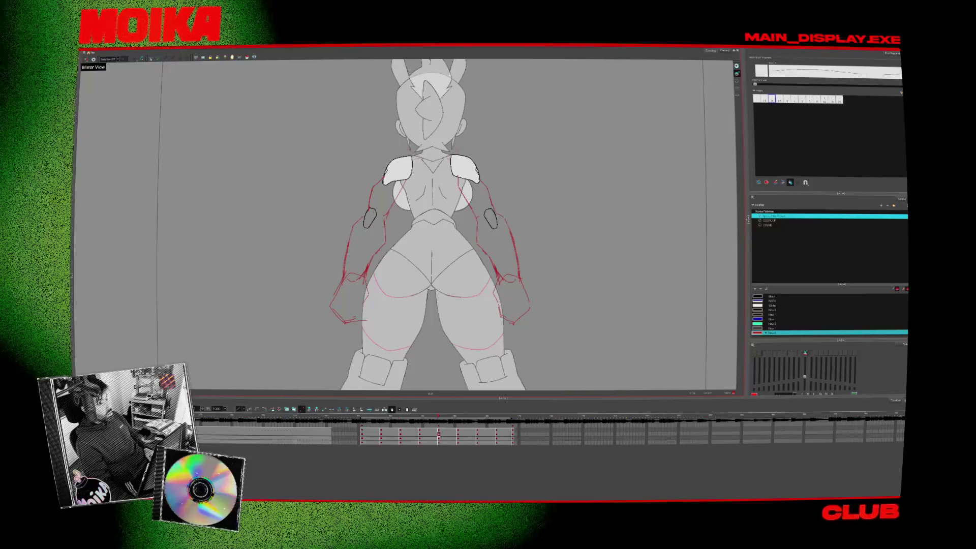
pyautogui.hotkey('alt', 'Tab')
pyautogui.hotkey('alt', 'Tab')
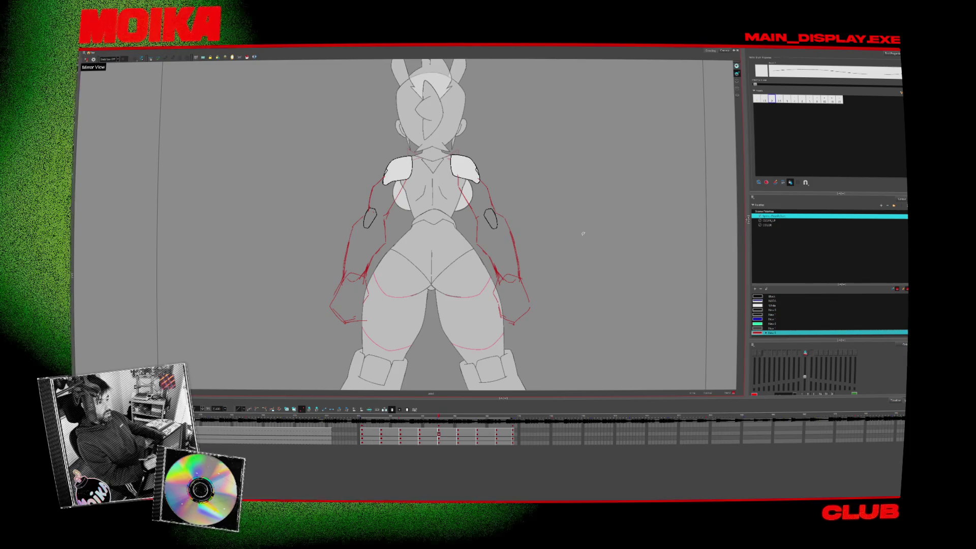
pyautogui.moveTo(585, 236); pyautogui.dragTo(536, 237)
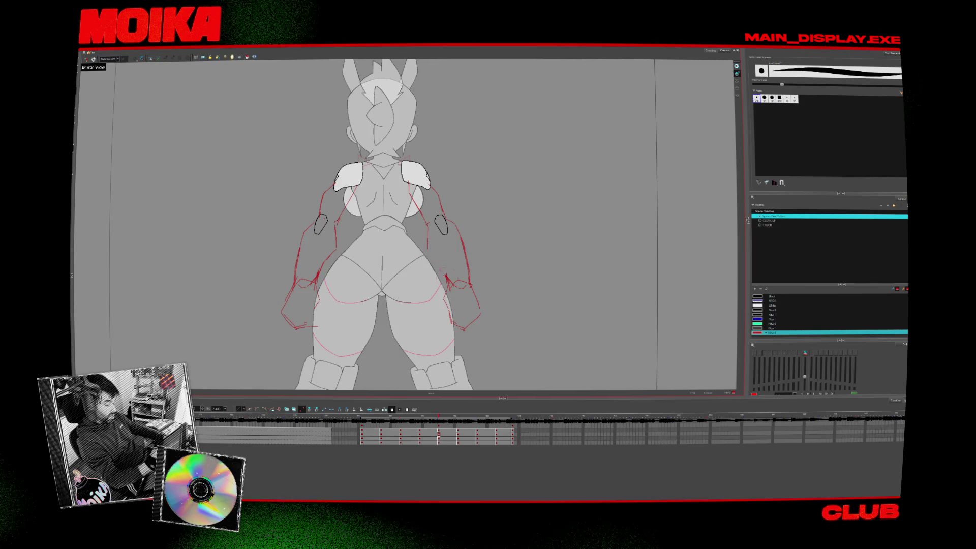
# Step to the side-view pose, undo the last fist change and deselect the adjusted fist strokes.
pyautogui.press('Return')
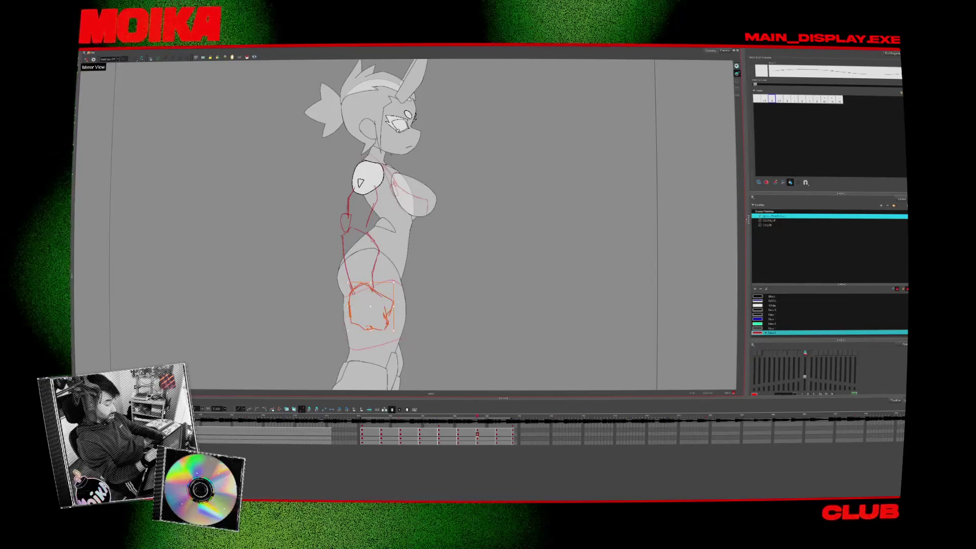
pyautogui.hotkey('ctrl', 'z')
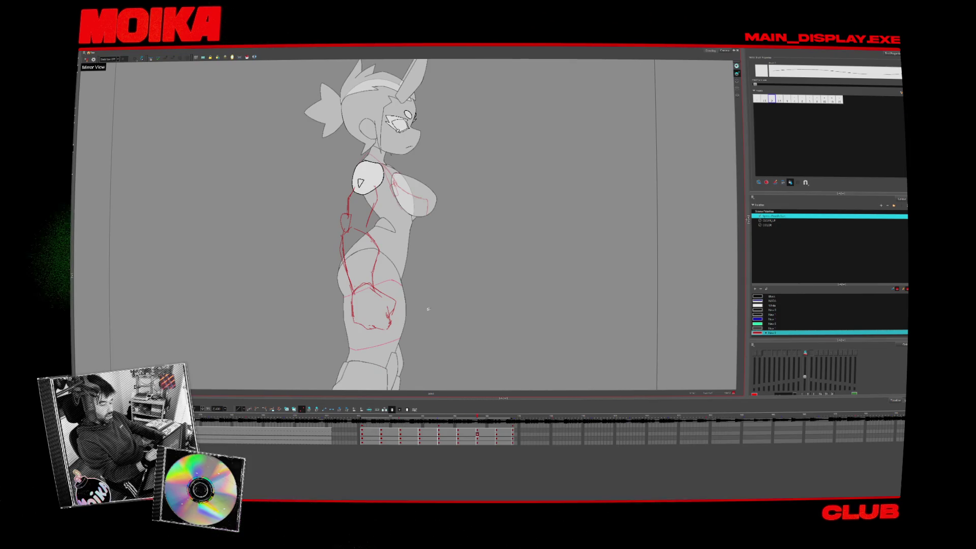
pyautogui.hotkey('alt', 'b')
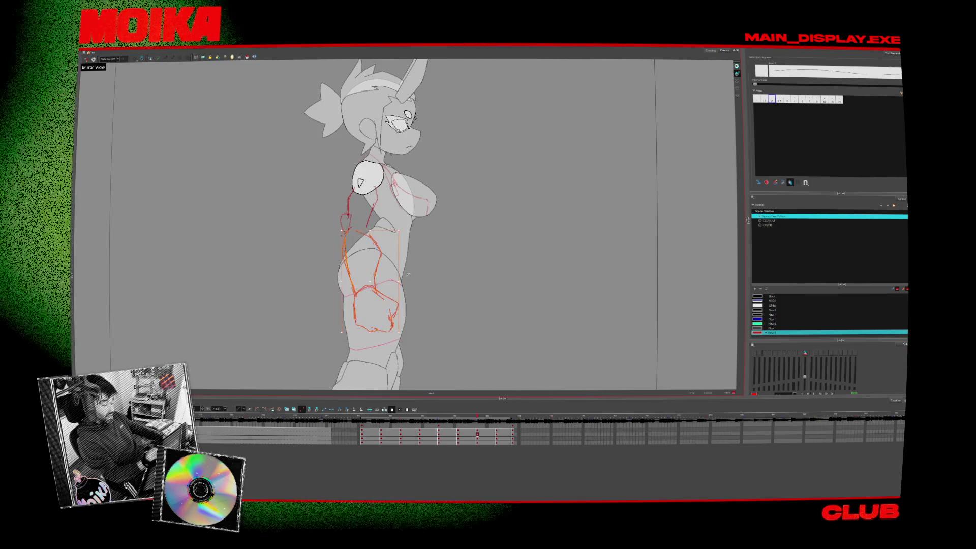
# Flip back and forth between turnaround poses to compare the fist strokes.
pyautogui.press(',')
pyautogui.press(',')
pyautogui.press(',')
pyautogui.press('.')
pyautogui.press('.')
pyautogui.press('.')
pyautogui.press(',')
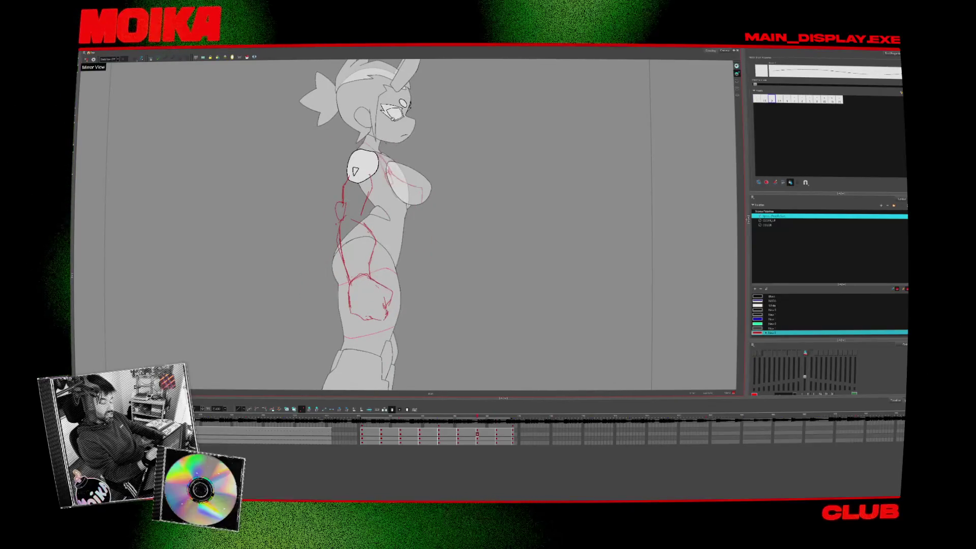
pyautogui.press('.')
pyautogui.press(',')
pyautogui.press('.')
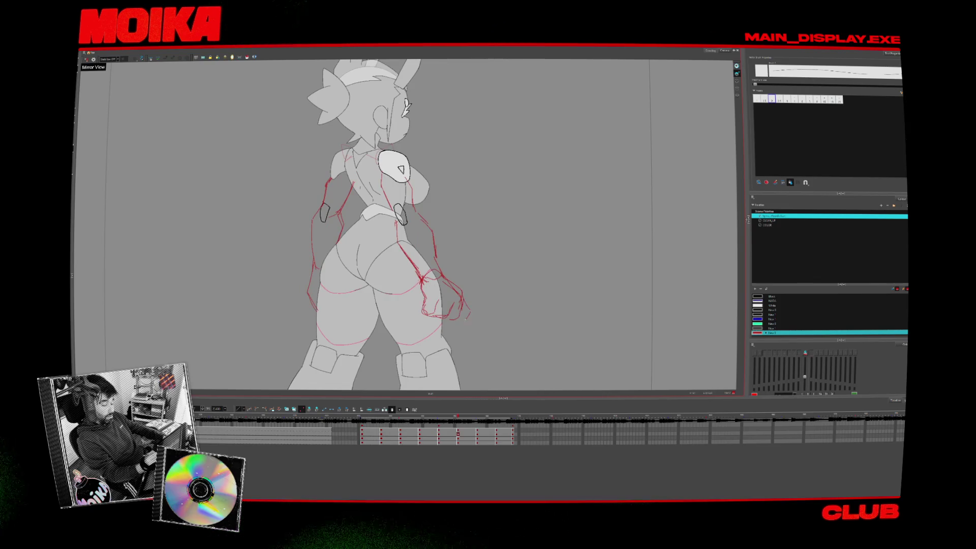
# Toggle Mirror View on and off while flipping between poses to check them flipped and normal.
pyautogui.click(87, 59)
pyautogui.press(',')
pyautogui.press('.')
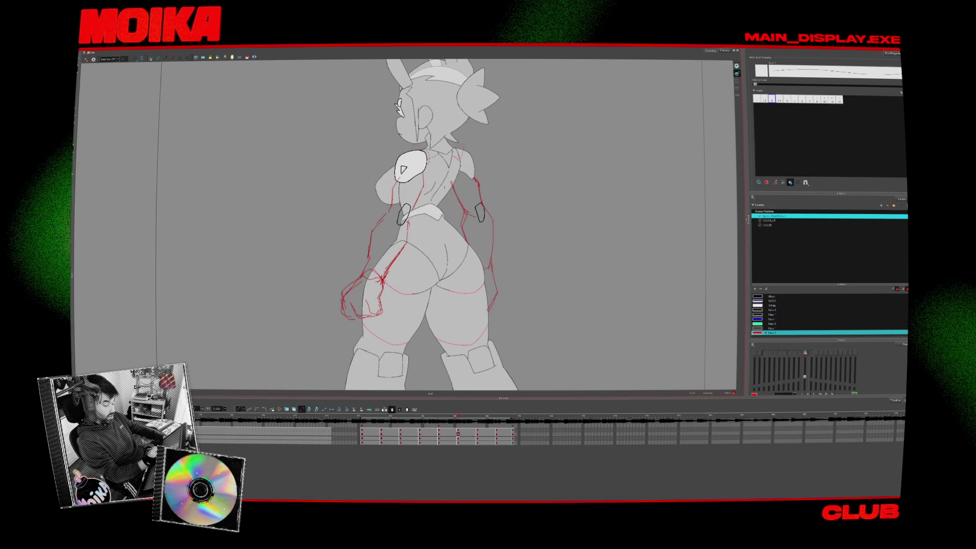
pyautogui.click(86, 59)
pyautogui.press(',')
pyautogui.press('.')
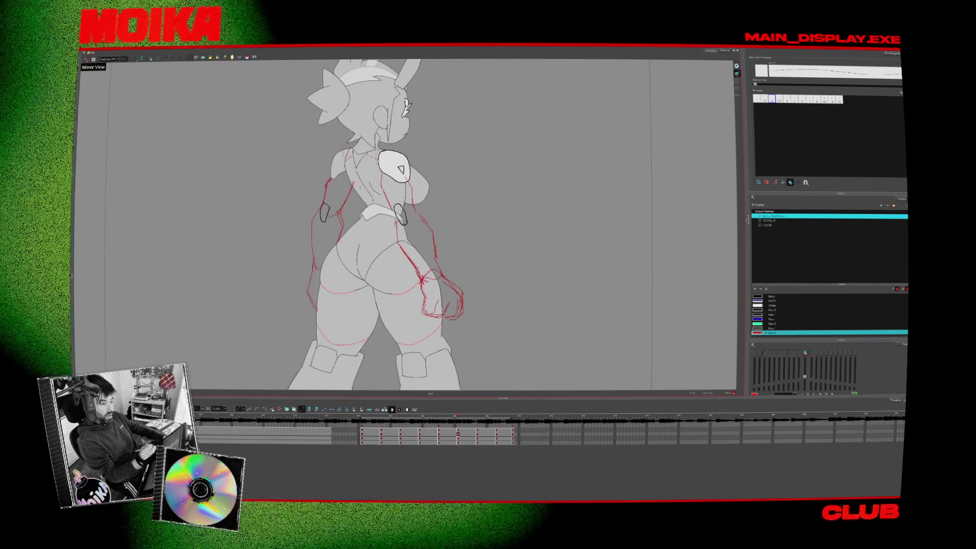
pyautogui.click(86, 59)
pyautogui.press(',')
pyautogui.press('.')
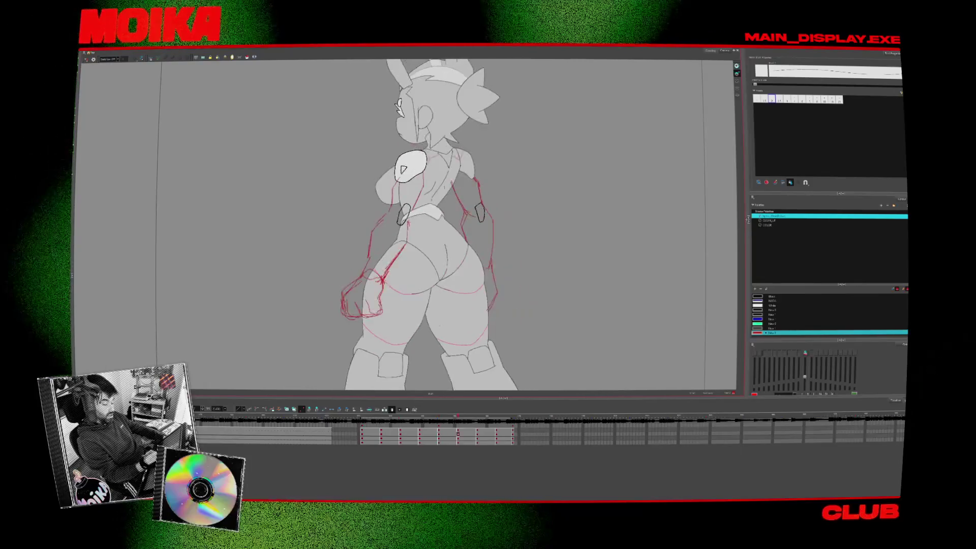
# On the side view, deselect the nudged fist, compare against the back view, then move to the three-quarter view.
pyautogui.press('.')
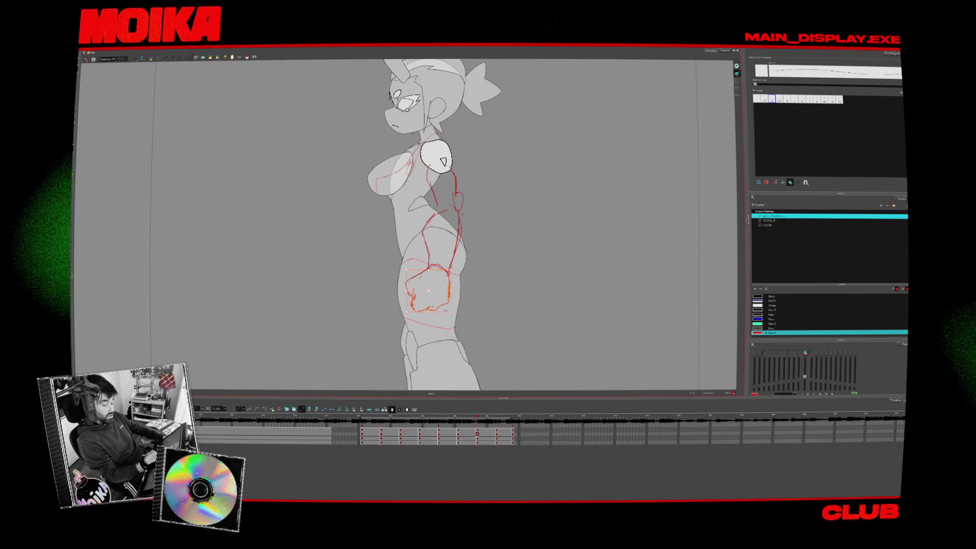
pyautogui.press('Escape')
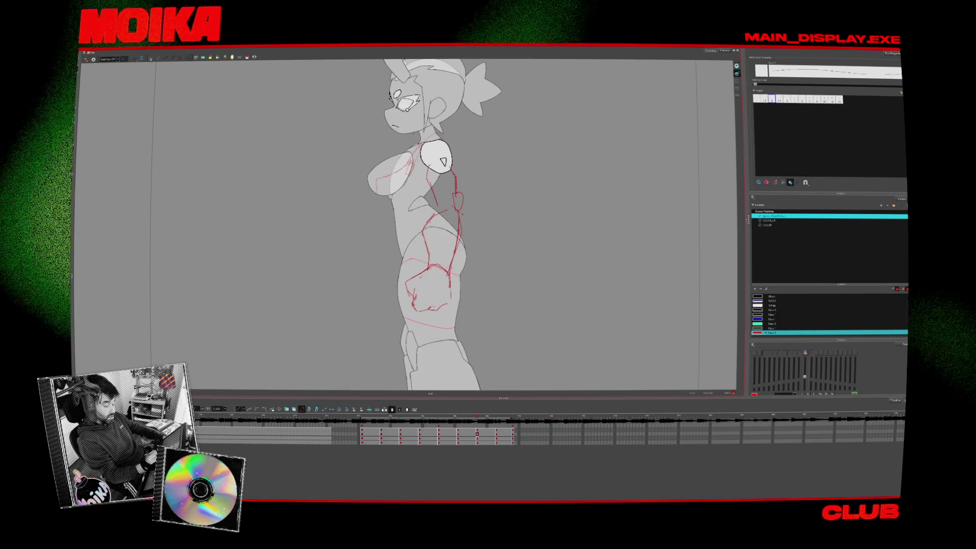
pyautogui.press(',')
pyautogui.press('.')
pyautogui.hotkey('alt', 'e')
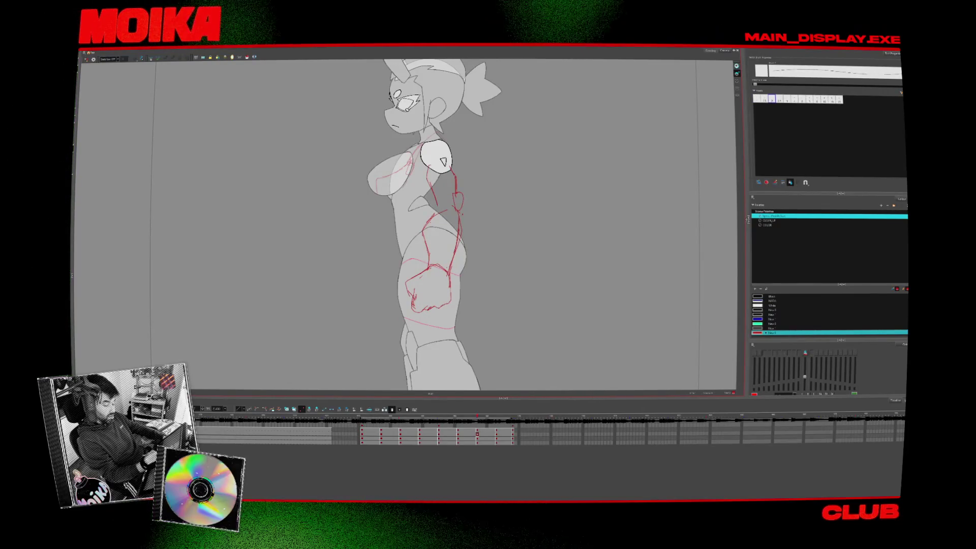
pyautogui.press(',')
pyautogui.press('.')
pyautogui.press('.')
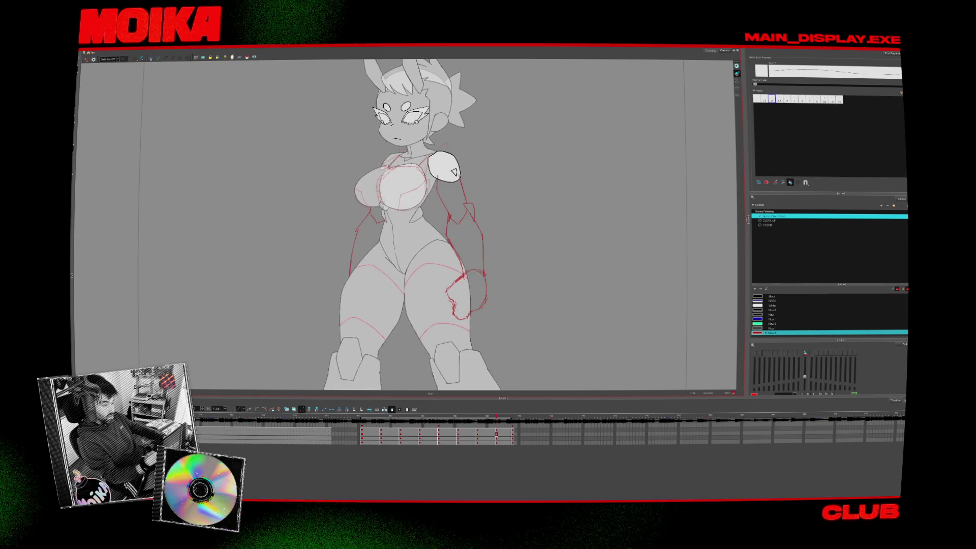
# Compare the three-quarter pose with the side view and lasso-select the red hand by the hip.
pyautogui.press('.')
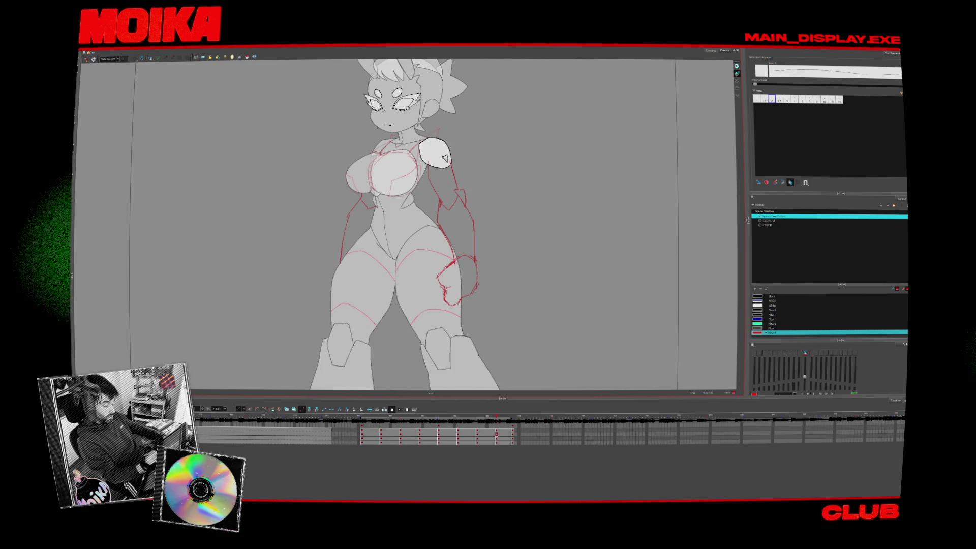
pyautogui.press(',')
pyautogui.press('.')
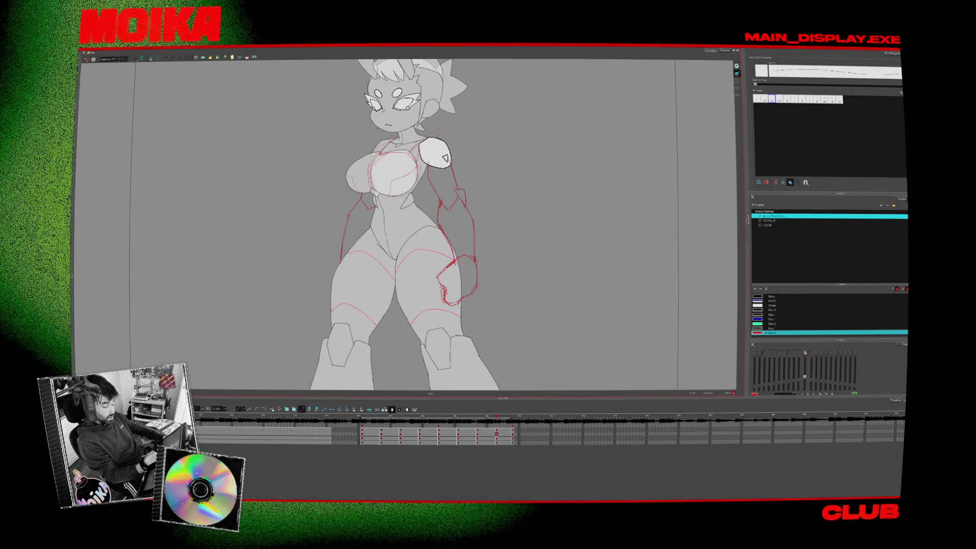
pyautogui.moveTo(435, 248); pyautogui.dragTo(484, 309)
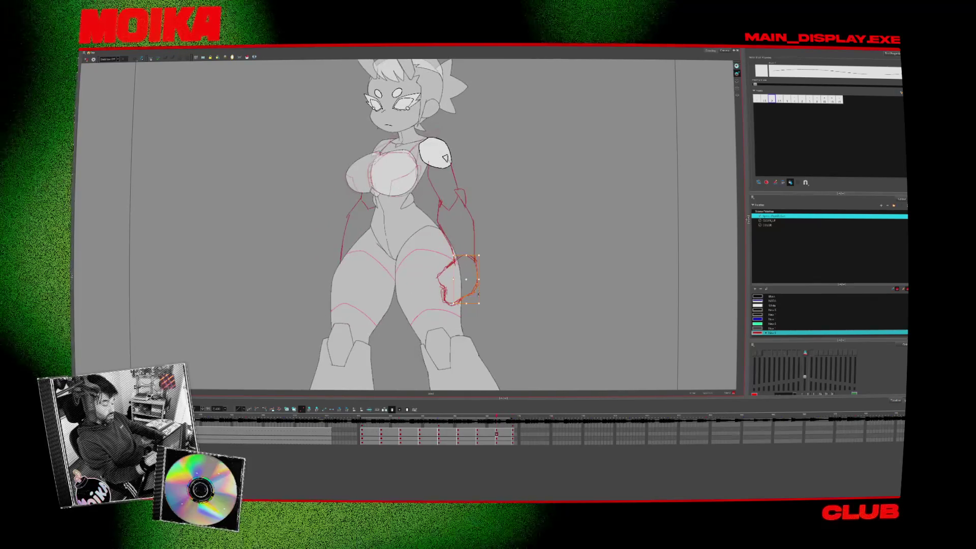
# Move to the front-view drawing, switch to a thin pencil line and shift the figure left.
pyautogui.press('.')
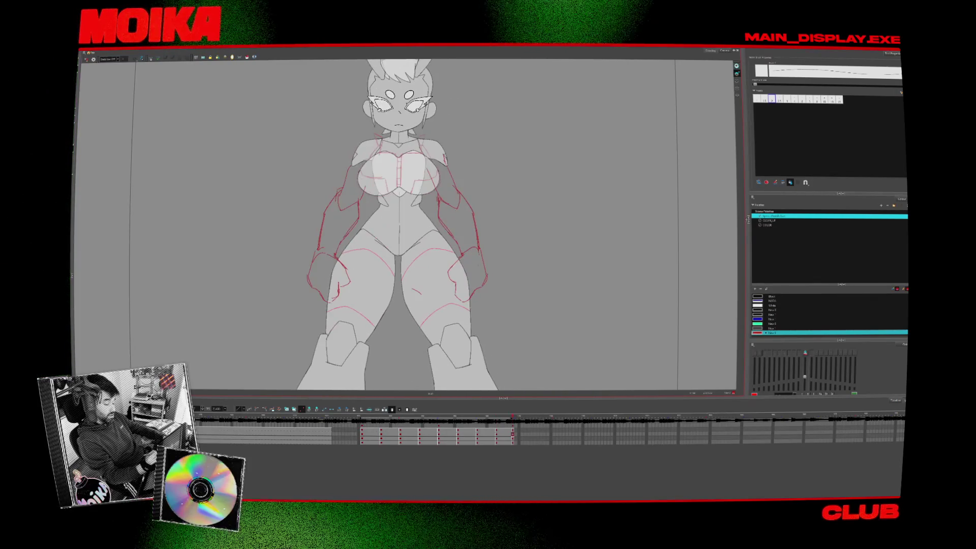
pyautogui.hotkey('alt', '/')
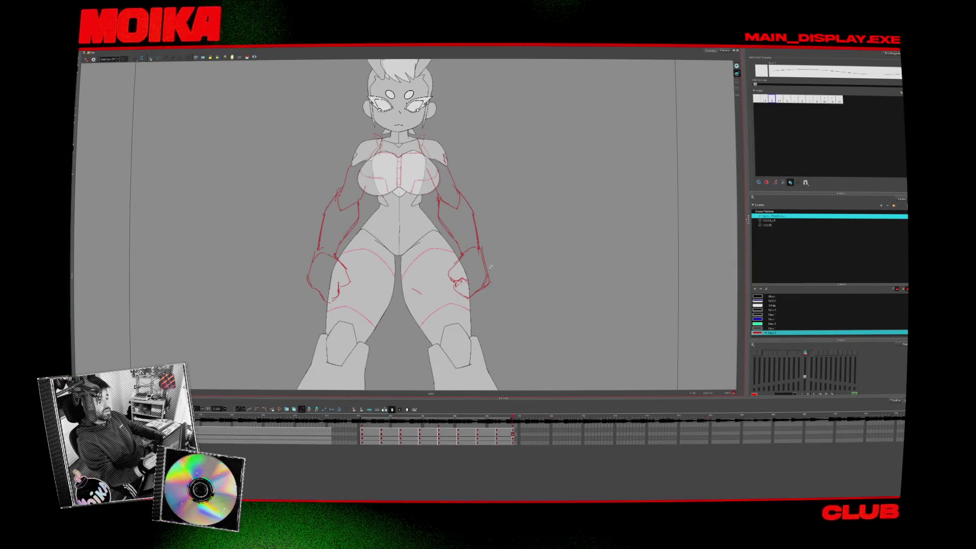
pyautogui.moveTo(570, 256)
pyautogui.mouseDown()
pyautogui.moveTo(514, 272)
pyautogui.moveTo(469, 263)
pyautogui.mouseUp()
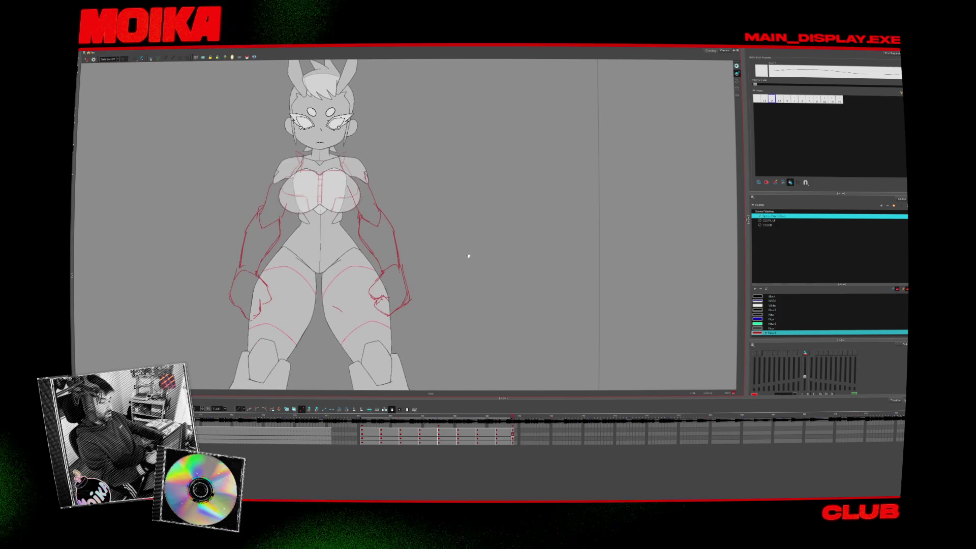
# Rough a red head outline beside the figure with a nose mark, curve and left eye.
pyautogui.moveTo(457, 220)
pyautogui.mouseDown()
pyautogui.moveTo(445, 156)
pyautogui.moveTo(541, 179)
pyautogui.moveTo(442, 183)
pyautogui.moveTo(457, 237)
pyautogui.moveTo(548, 200)
pyautogui.moveTo(551, 212)
pyautogui.mouseUp()
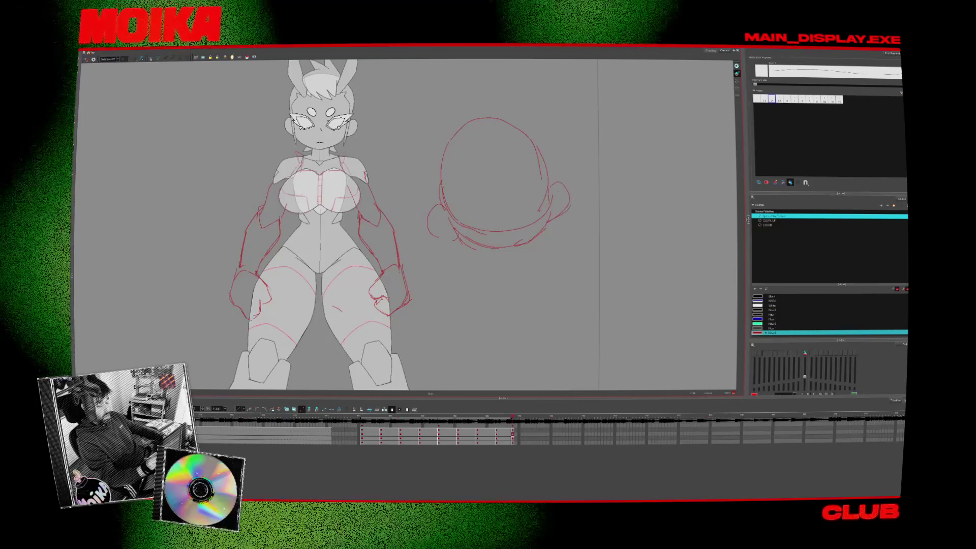
pyautogui.moveTo(493, 179); pyautogui.dragTo(461, 178)
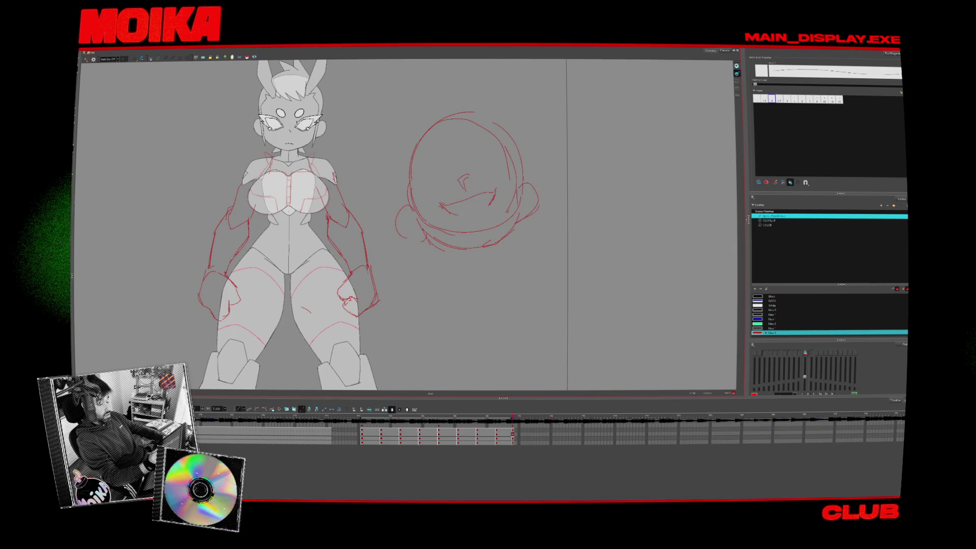
pyautogui.click(445, 175)
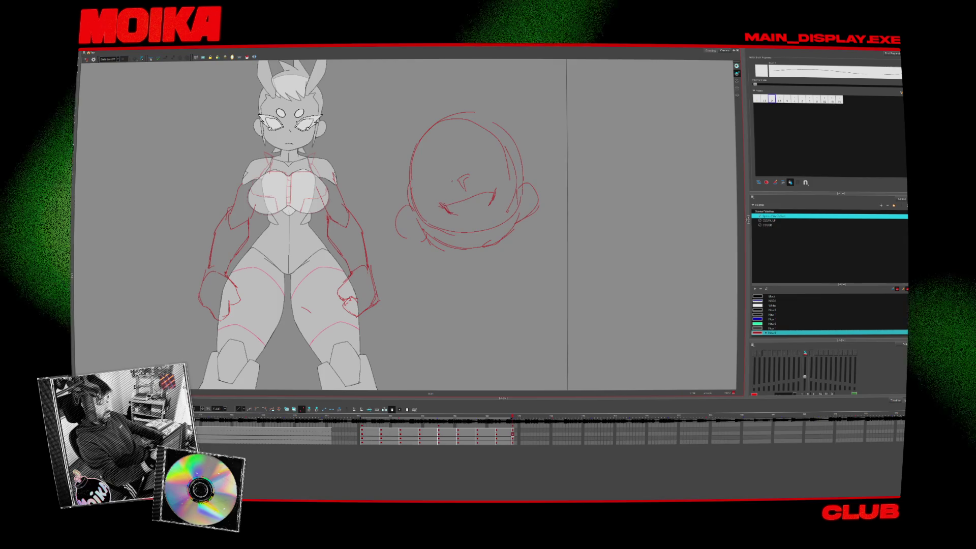
pyautogui.moveTo(423, 169); pyautogui.dragTo(449, 170)
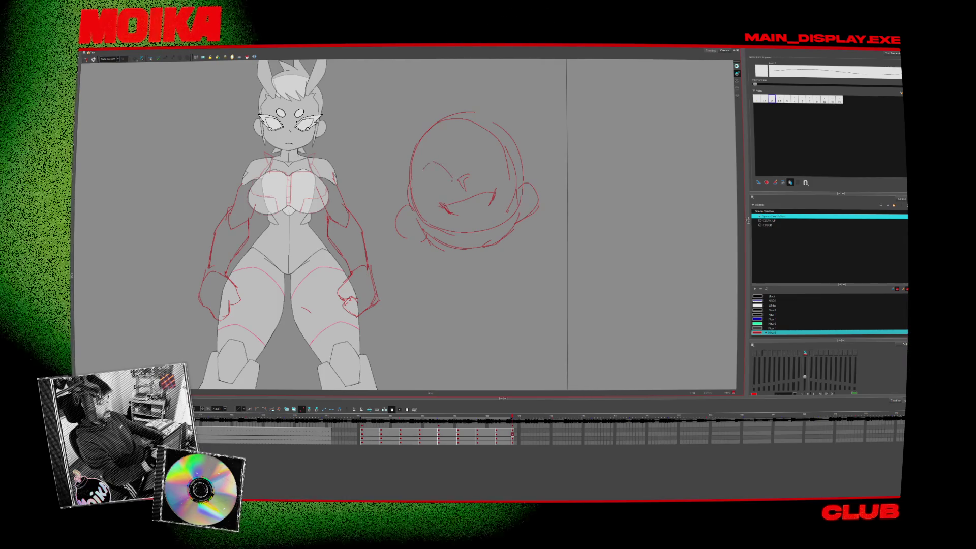
pyautogui.moveTo(419, 169); pyautogui.dragTo(444, 178)
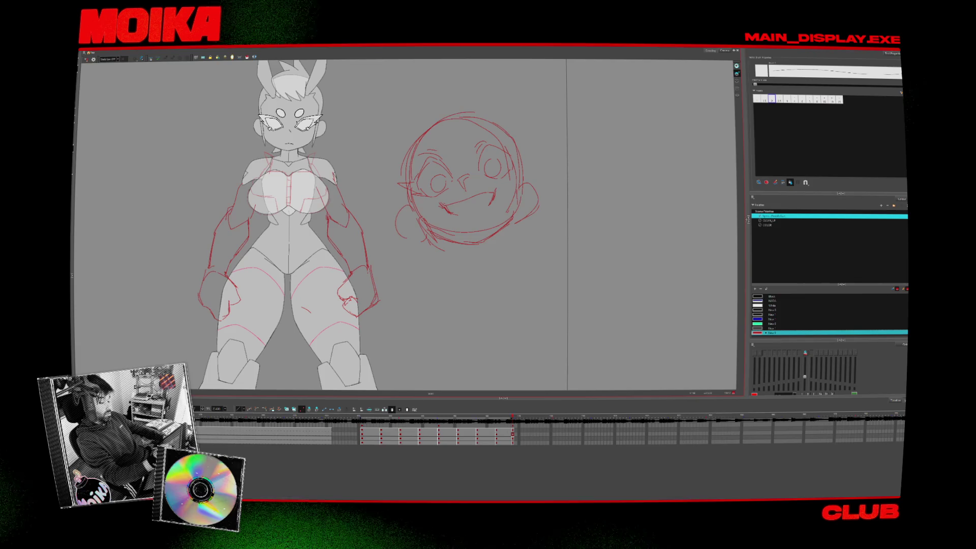
pyautogui.moveTo(531, 190); pyautogui.dragTo(390, 229)
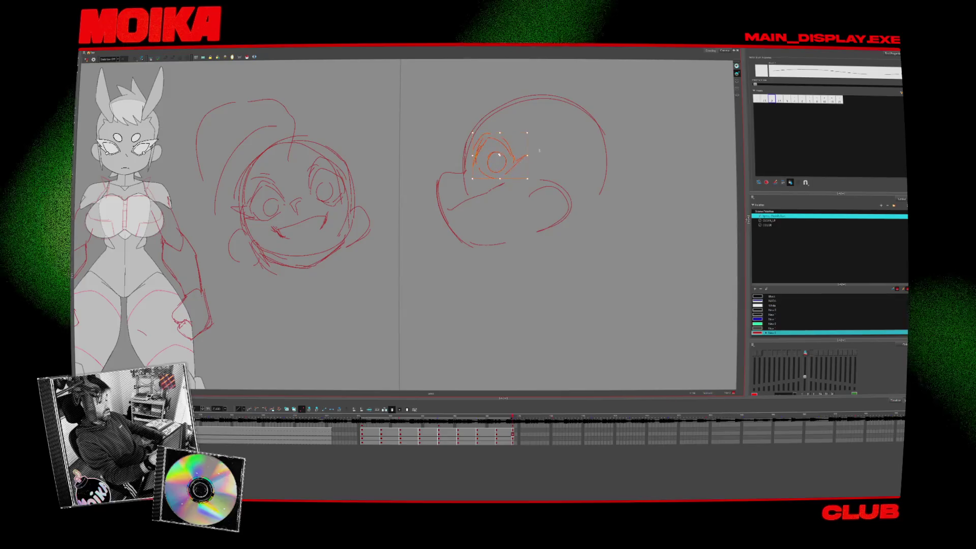
# Sketch a second head outline with an arc over its top, undo a long curve, and move the head up-left.
pyautogui.moveTo(341, 126); pyautogui.dragTo(468, 115)
pyautogui.moveTo(382, 138); pyautogui.dragTo(372, 184)
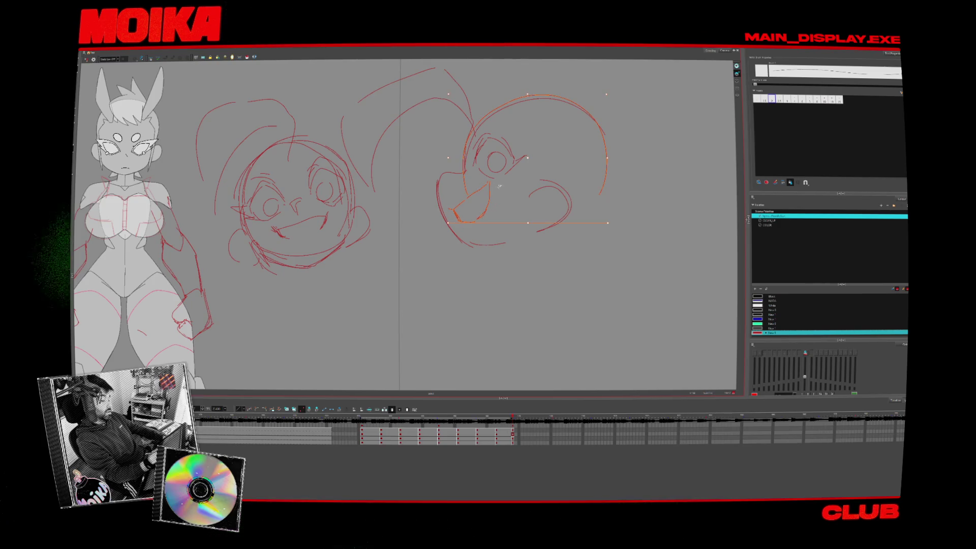
pyautogui.moveTo(482, 109); pyautogui.dragTo(607, 181)
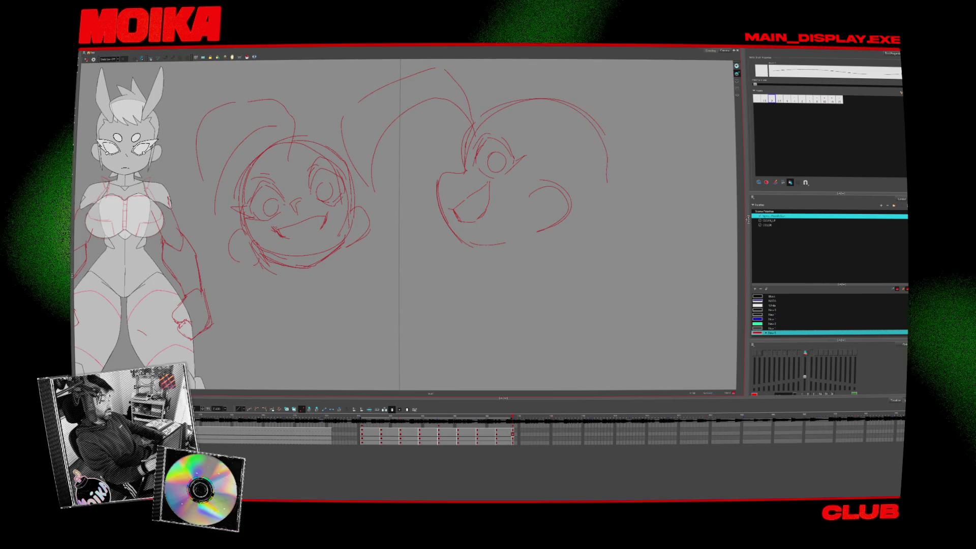
pyautogui.moveTo(366, 229)
pyautogui.mouseDown()
pyautogui.moveTo(641, 271)
pyautogui.moveTo(462, 279)
pyautogui.moveTo(595, 294)
pyautogui.mouseUp()
pyautogui.hotkey('ctrl', 'z')
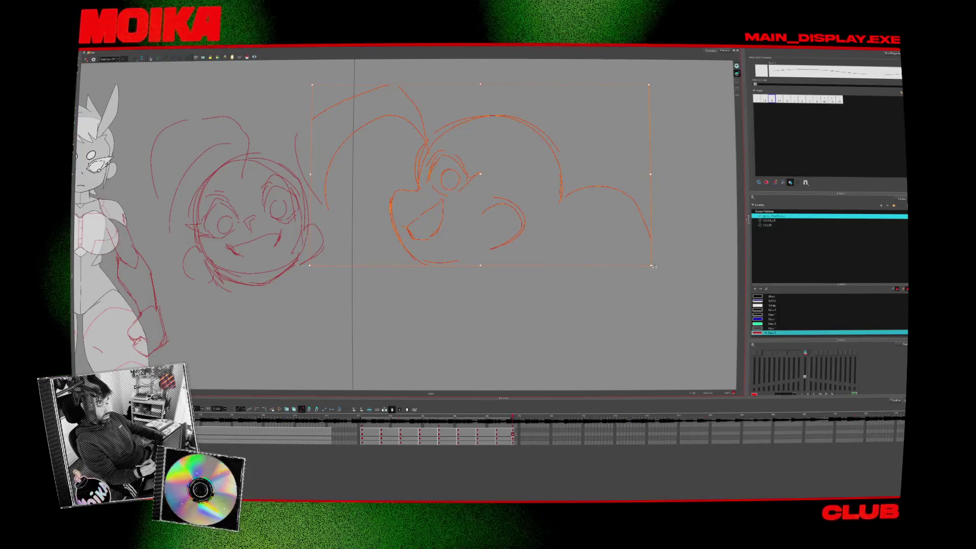
pyautogui.moveTo(498, 209); pyautogui.dragTo(488, 188)
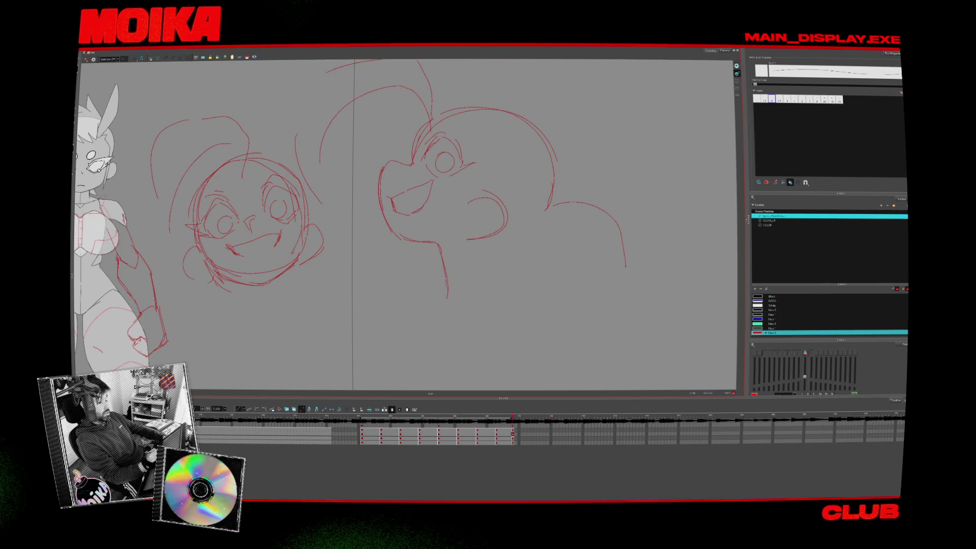
# Rough shoulder and torso lines under the head, nudge them up-left, and mirror-check the result.
pyautogui.moveTo(487, 288)
pyautogui.mouseDown()
pyautogui.moveTo(362, 256)
pyautogui.moveTo(377, 364)
pyautogui.mouseUp()
pyautogui.moveTo(386, 312); pyautogui.dragTo(446, 347)
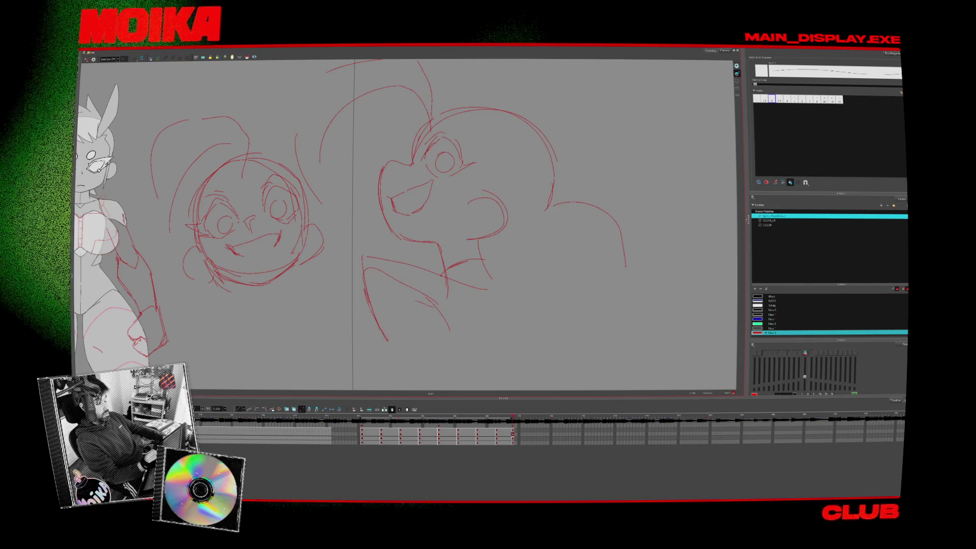
pyautogui.moveTo(354, 244); pyautogui.dragTo(499, 369)
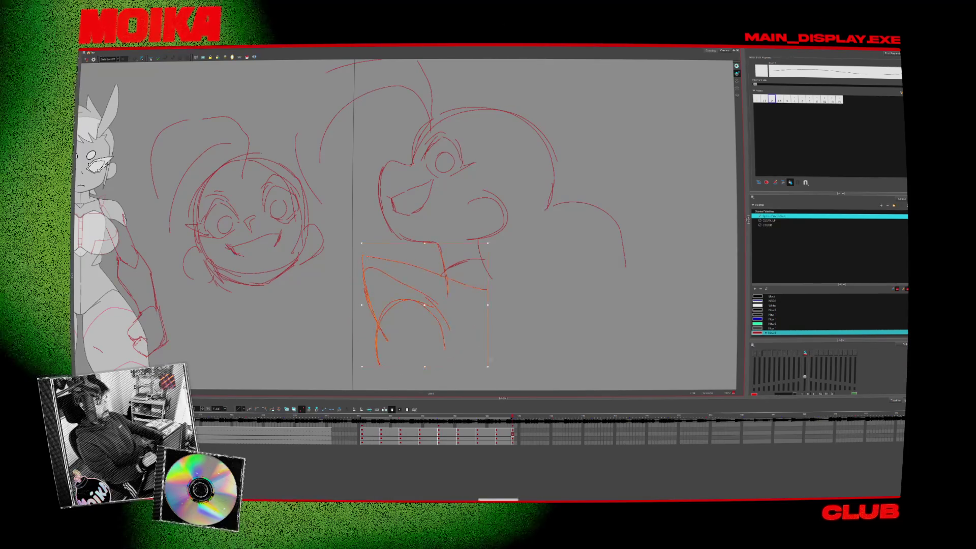
pyautogui.moveTo(451, 304); pyautogui.dragTo(440, 299)
pyautogui.press('Escape')
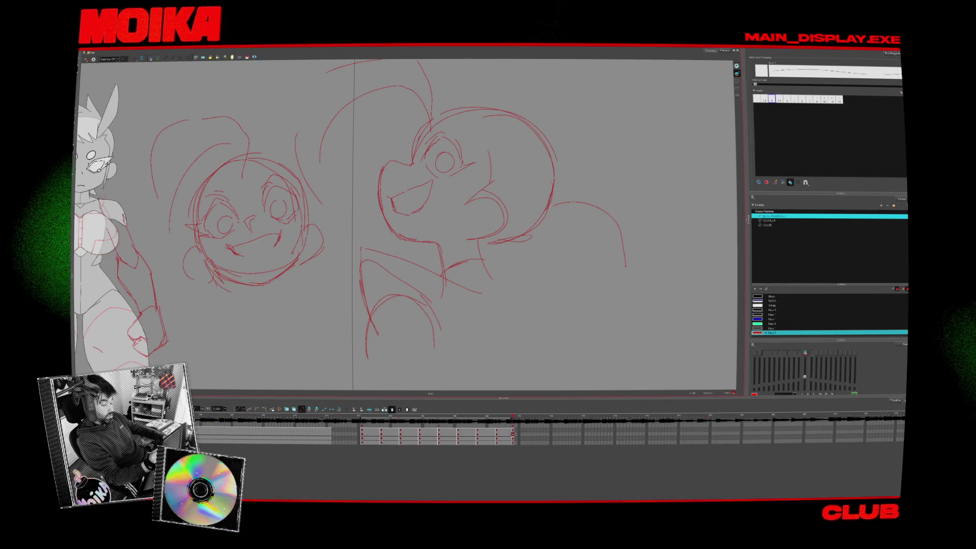
pyautogui.click(86, 58)
pyautogui.click(86, 59)
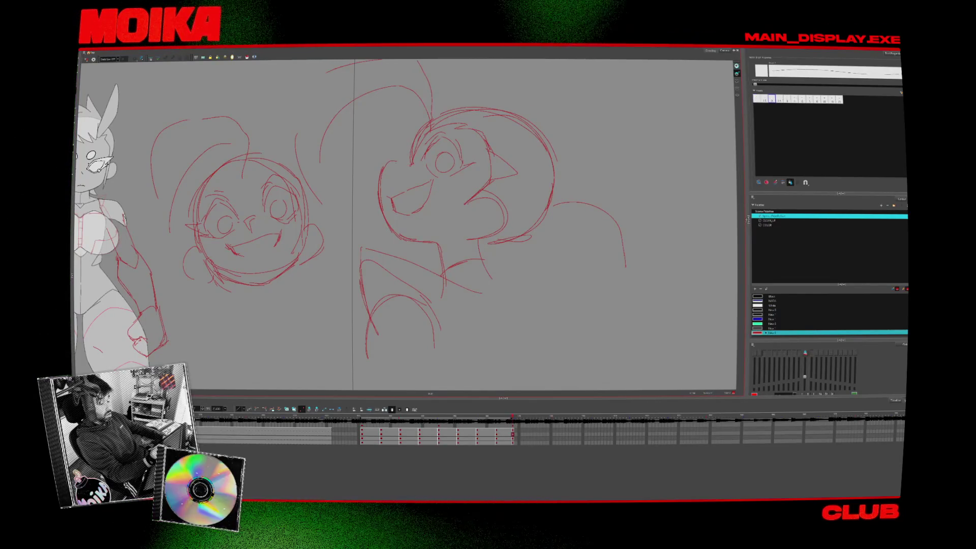
pyautogui.moveTo(541, 323); pyautogui.dragTo(381, 286)
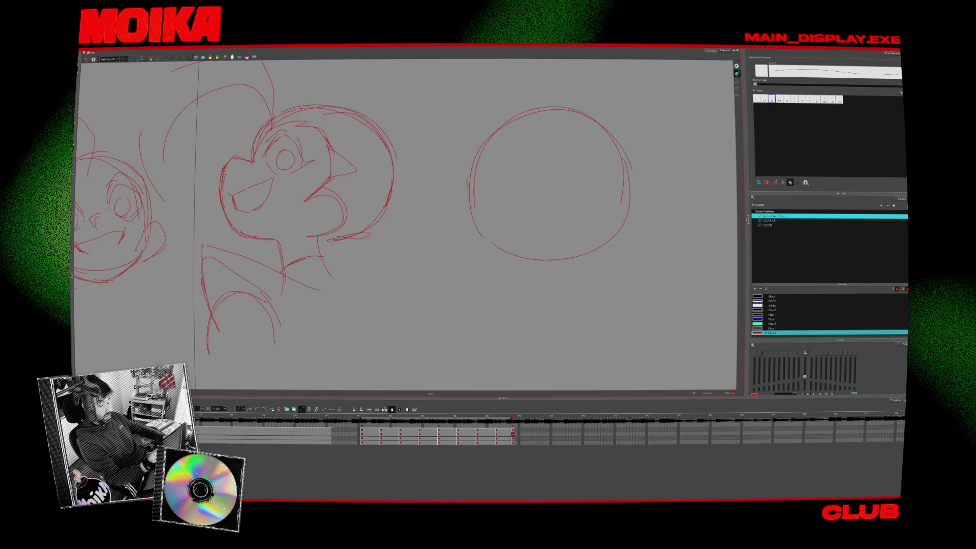
# Remove a stray stroke, then draw first strokes and an eye inside the new head circle, undoing one.
pyautogui.moveTo(584, 246); pyautogui.dragTo(571, 236)
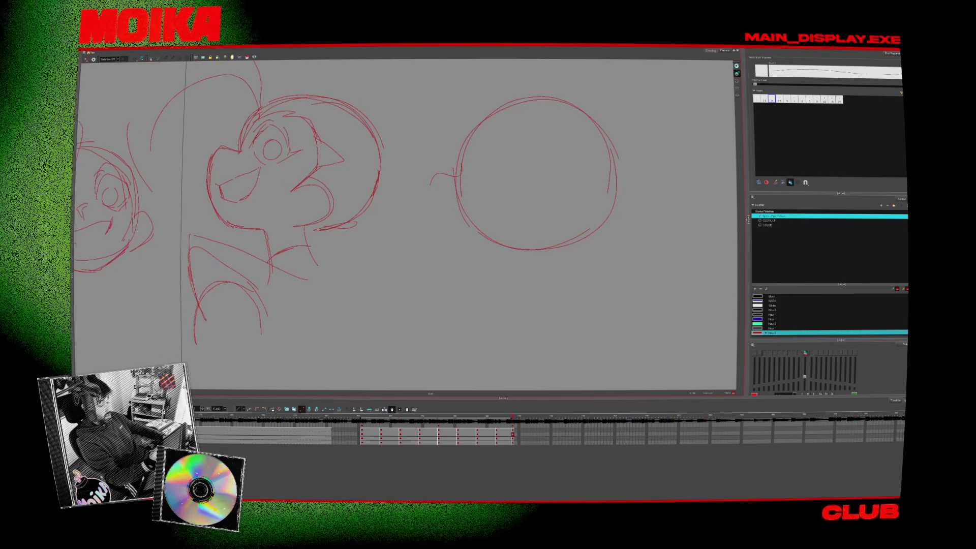
pyautogui.hotkey('ctrl', 'z')
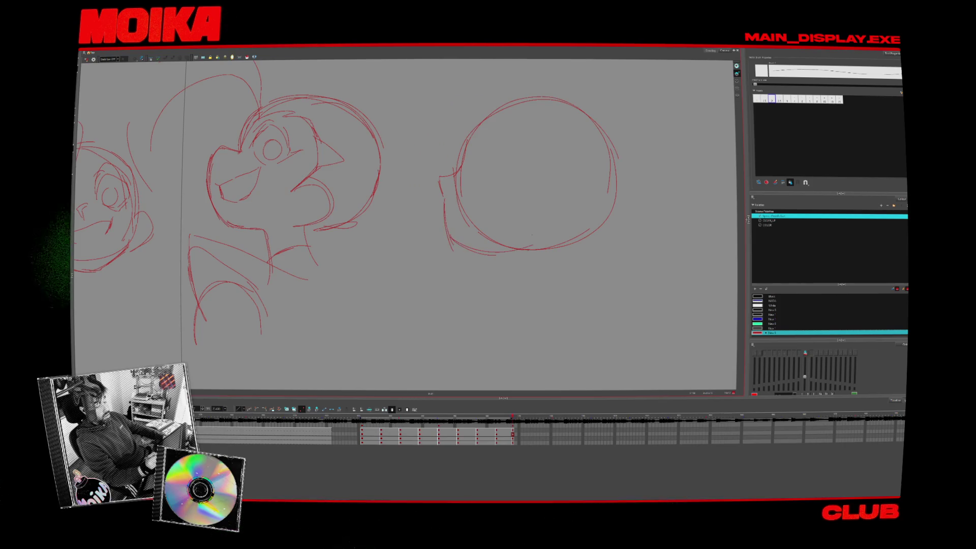
pyautogui.moveTo(521, 203)
pyautogui.mouseDown()
pyautogui.moveTo(545, 191)
pyautogui.moveTo(526, 230)
pyautogui.mouseUp()
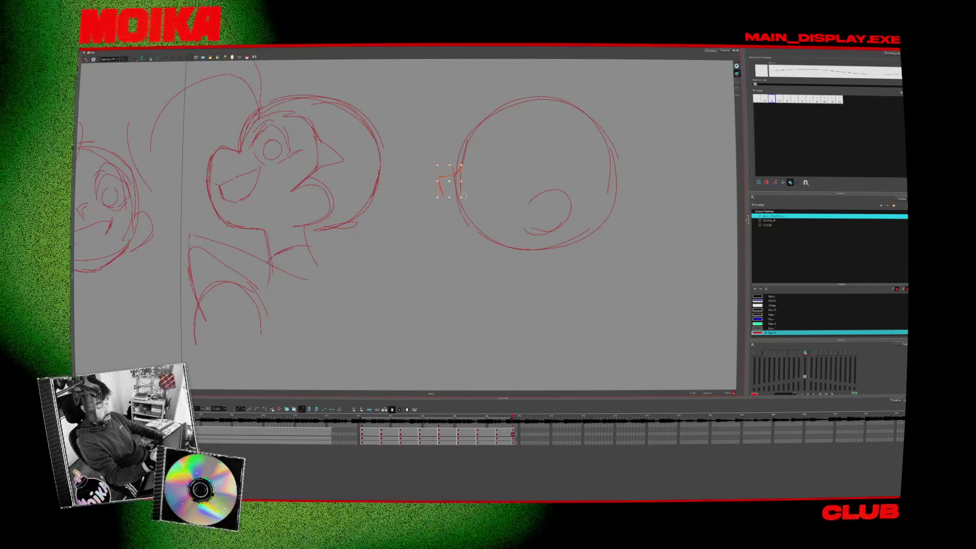
pyautogui.moveTo(456, 174); pyautogui.dragTo(440, 192)
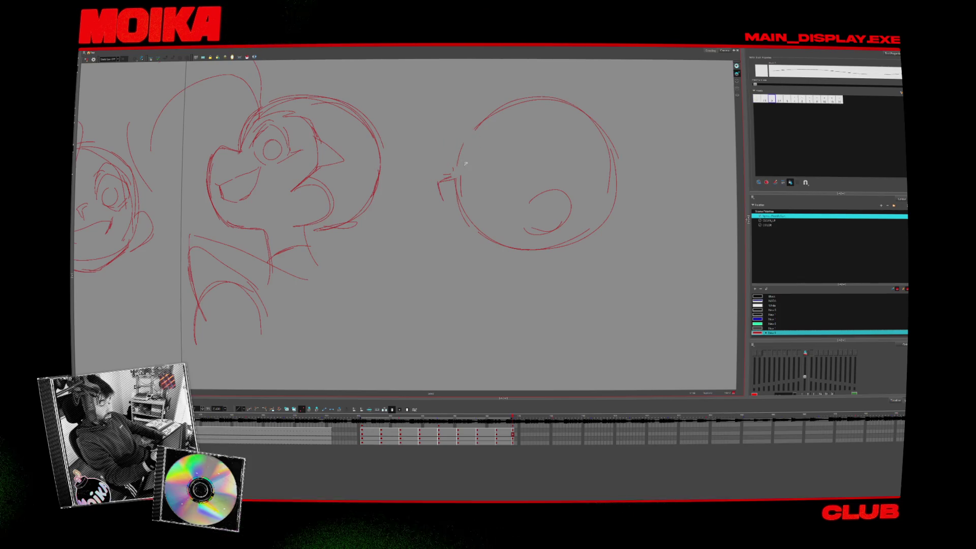
pyautogui.moveTo(480, 172)
pyautogui.mouseDown()
pyautogui.moveTo(517, 175)
pyautogui.moveTo(497, 183)
pyautogui.moveTo(488, 207)
pyautogui.mouseUp()
pyautogui.hotkey('ctrl', 'z')
pyautogui.hotkey('ctrl', 'z')
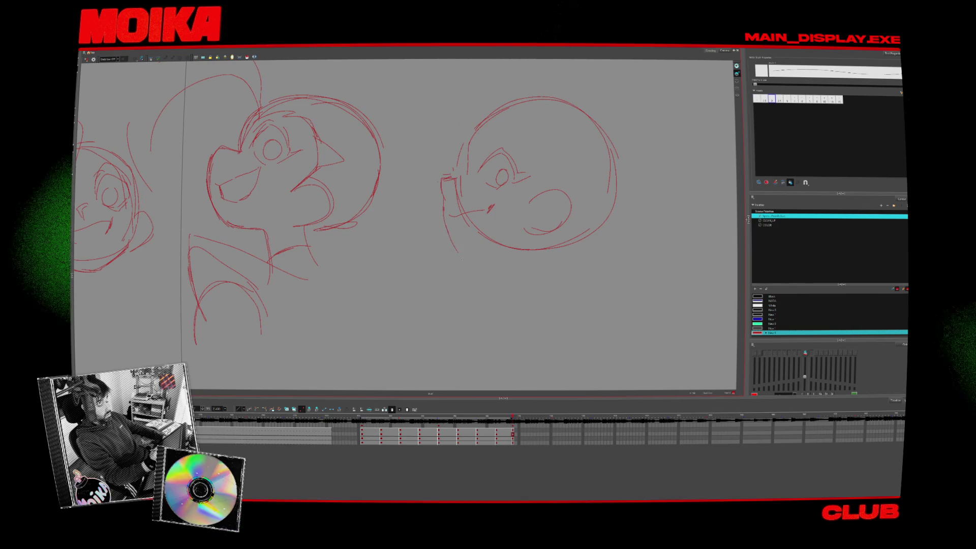
# Mirror-check the face, delete the mouth stroke, sketch the face profile and teeth.
pyautogui.click(90, 59)
pyautogui.click(90, 59)
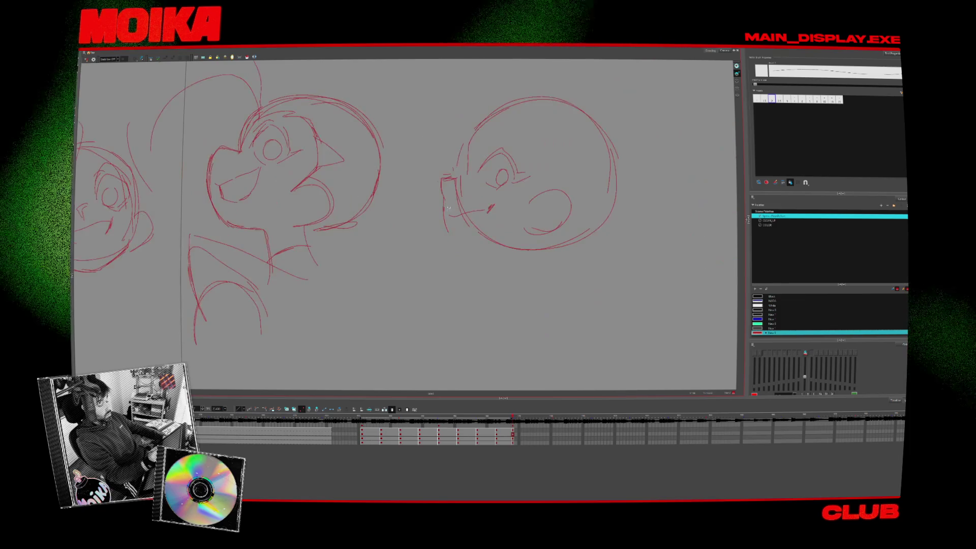
pyautogui.press('Delete')
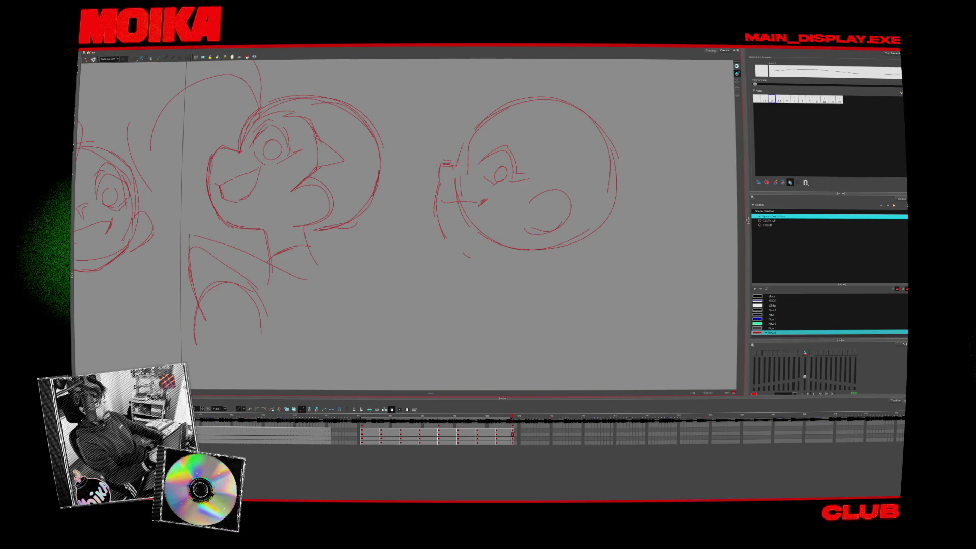
pyautogui.moveTo(457, 167); pyautogui.dragTo(502, 105)
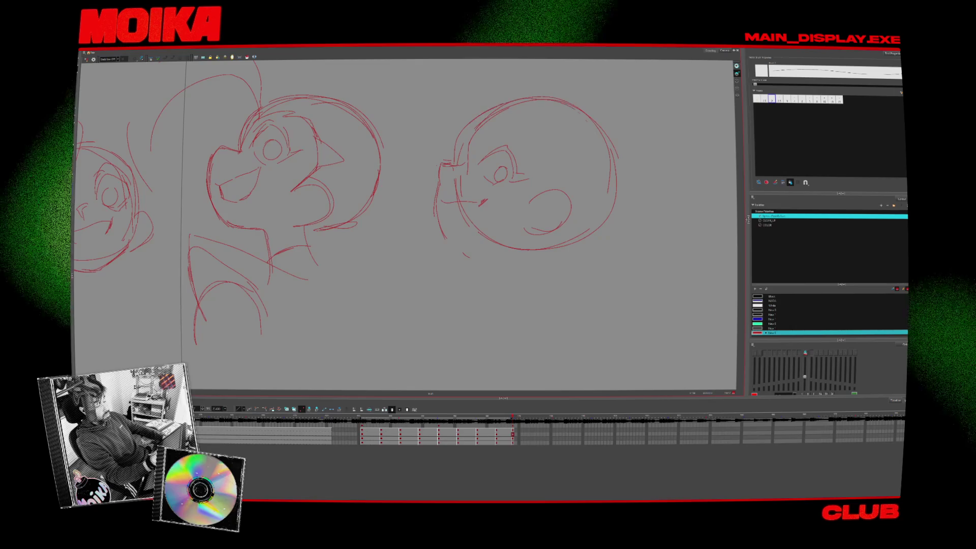
pyautogui.hotkey('ctrl', 'z')
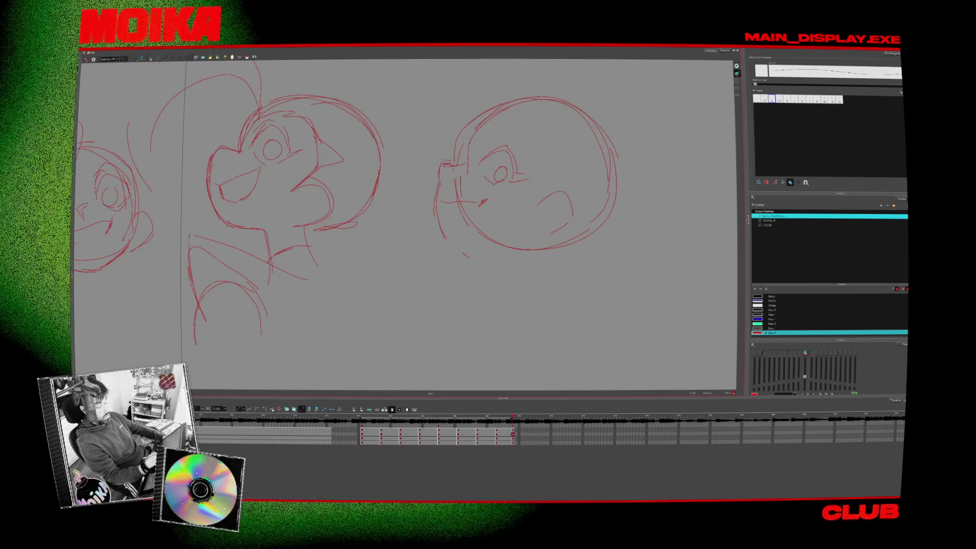
pyautogui.moveTo(543, 204)
pyautogui.mouseDown()
pyautogui.moveTo(535, 229)
pyautogui.moveTo(566, 219)
pyautogui.mouseUp()
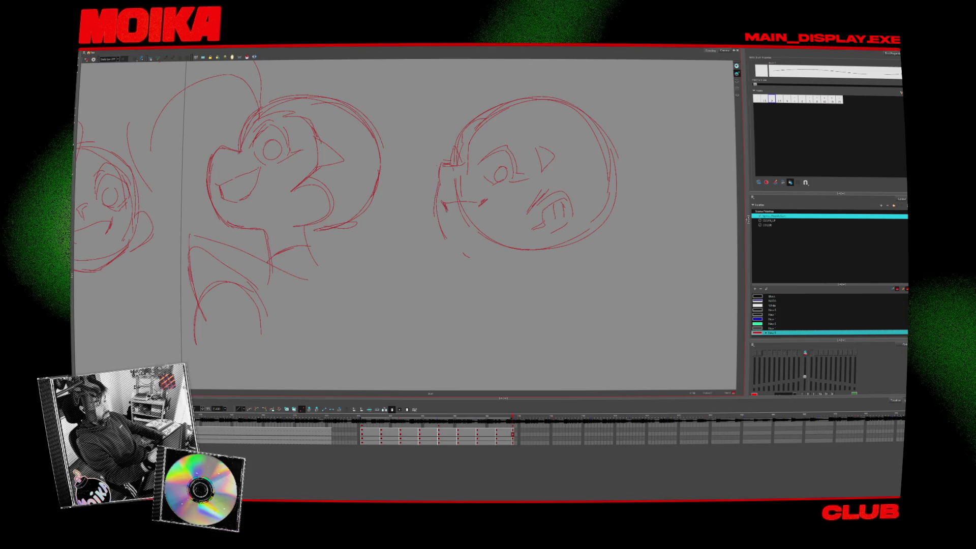
# Add the neck line below the side-view head, select the mouth strokes and add a cheek stroke.
pyautogui.moveTo(450, 250); pyautogui.dragTo(483, 257)
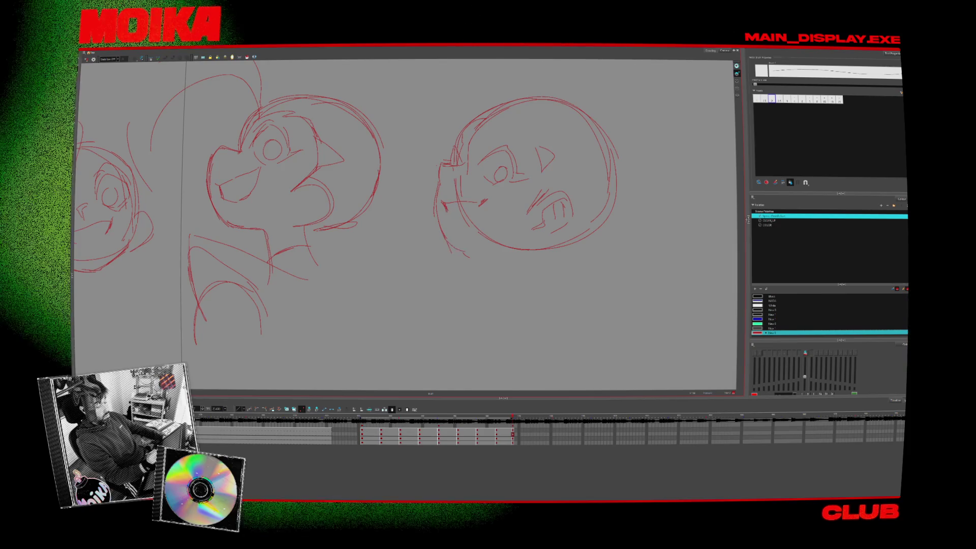
pyautogui.click(90, 59)
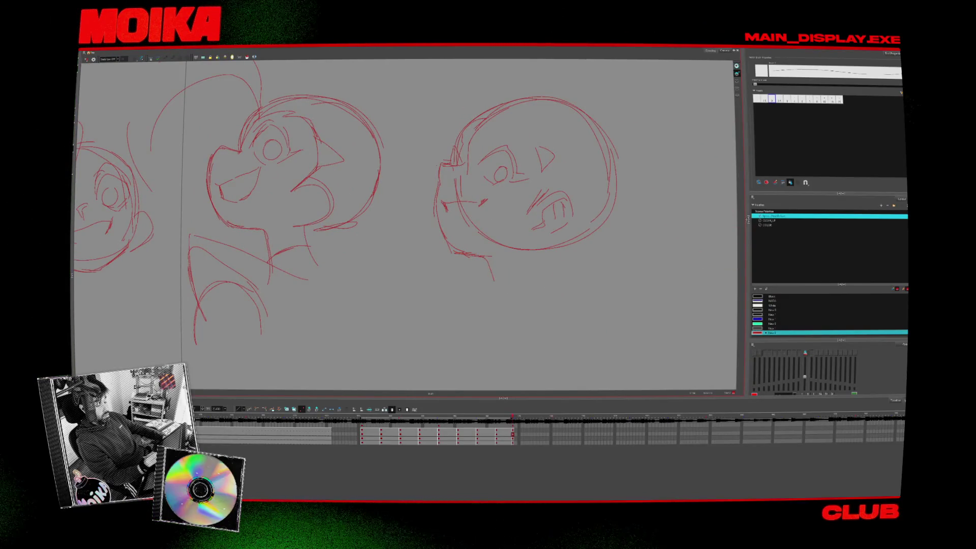
pyautogui.moveTo(504, 295); pyautogui.dragTo(540, 289)
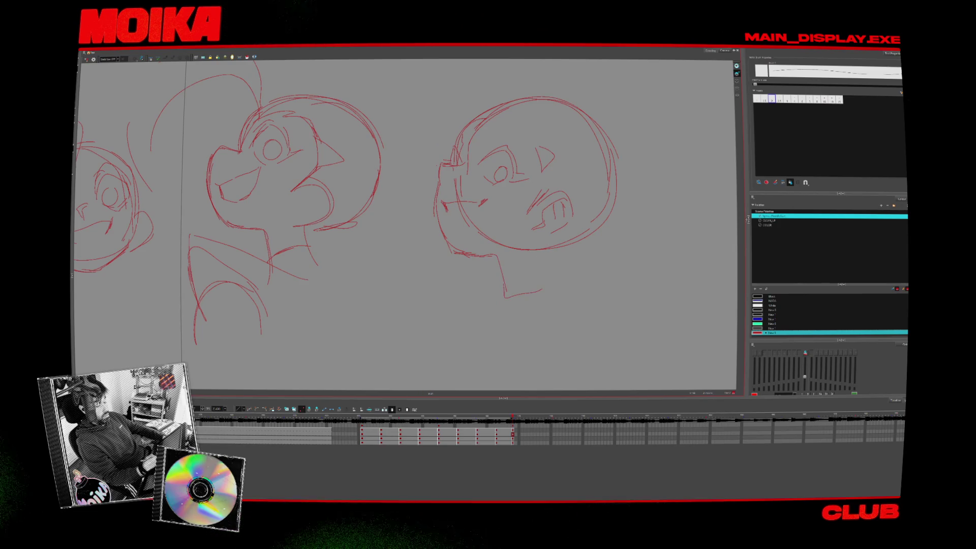
pyautogui.moveTo(550, 180); pyautogui.dragTo(581, 204)
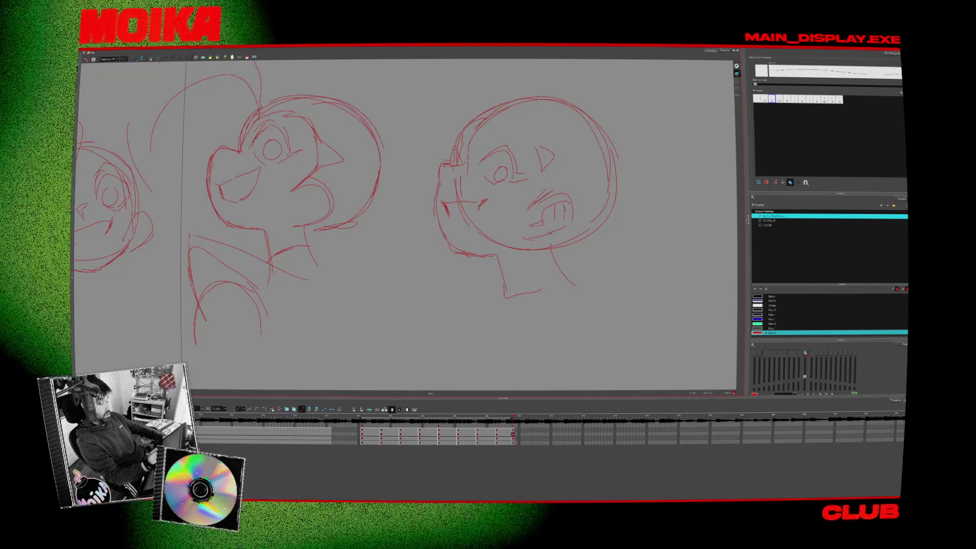
pyautogui.moveTo(442, 202)
pyautogui.mouseDown()
pyautogui.moveTo(447, 212)
pyautogui.moveTo(488, 199)
pyautogui.mouseUp()
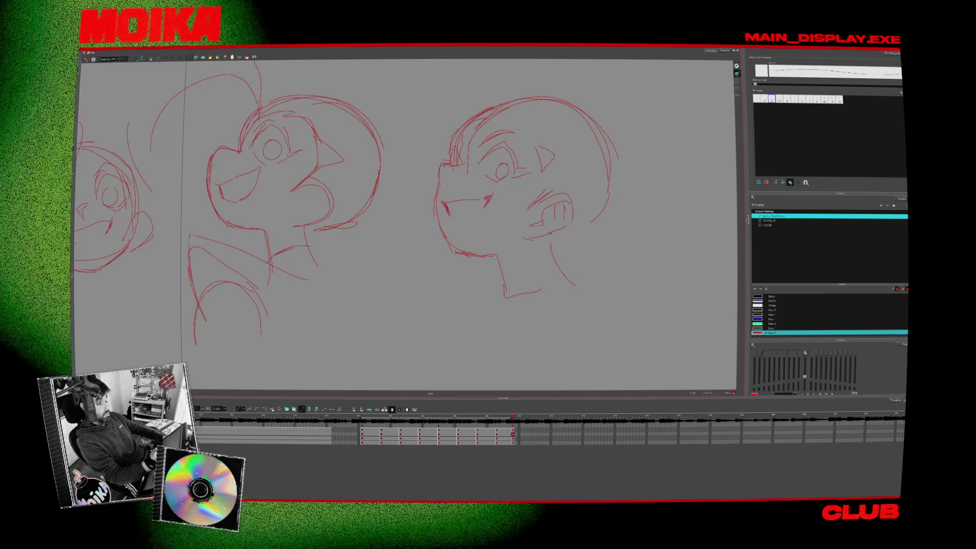
pyautogui.press('4')
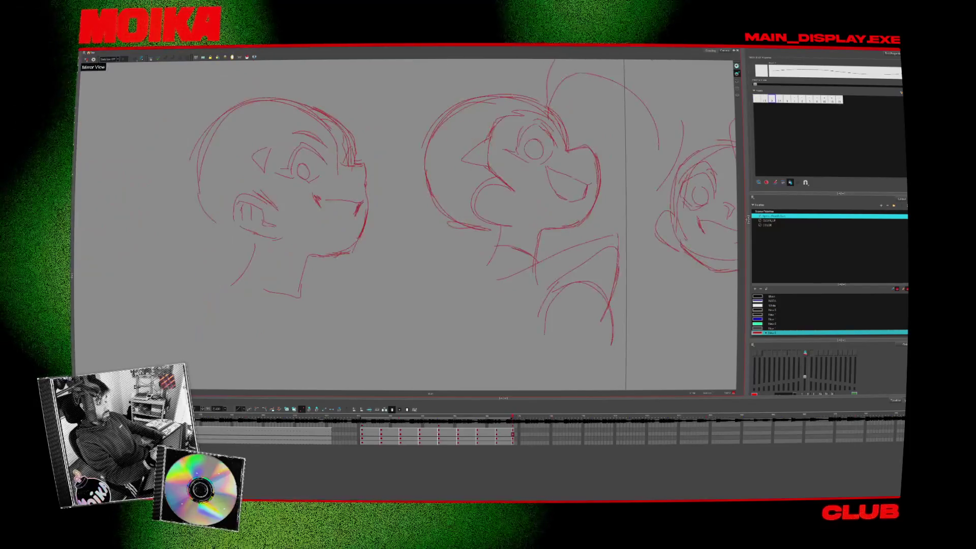
# Draw the back of the skull and extend the head outline over the top and down the left side.
pyautogui.hotkey('alt', 'b')
pyautogui.press('4')
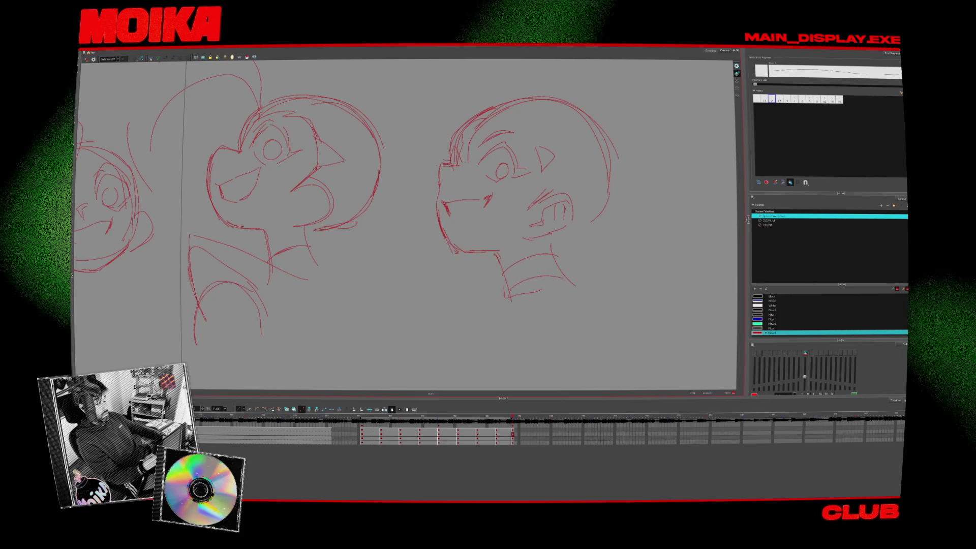
pyautogui.moveTo(611, 149); pyautogui.dragTo(580, 243)
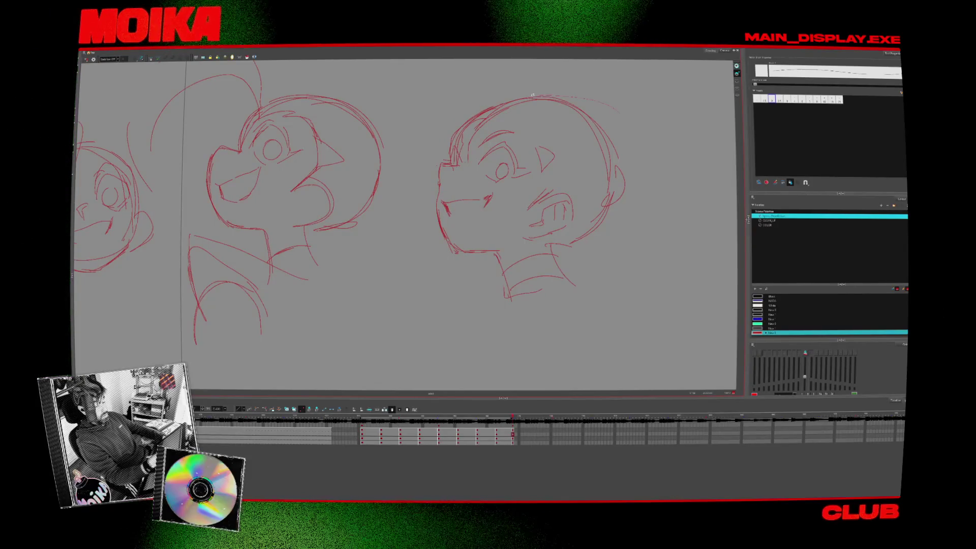
pyautogui.moveTo(499, 106); pyautogui.dragTo(544, 112)
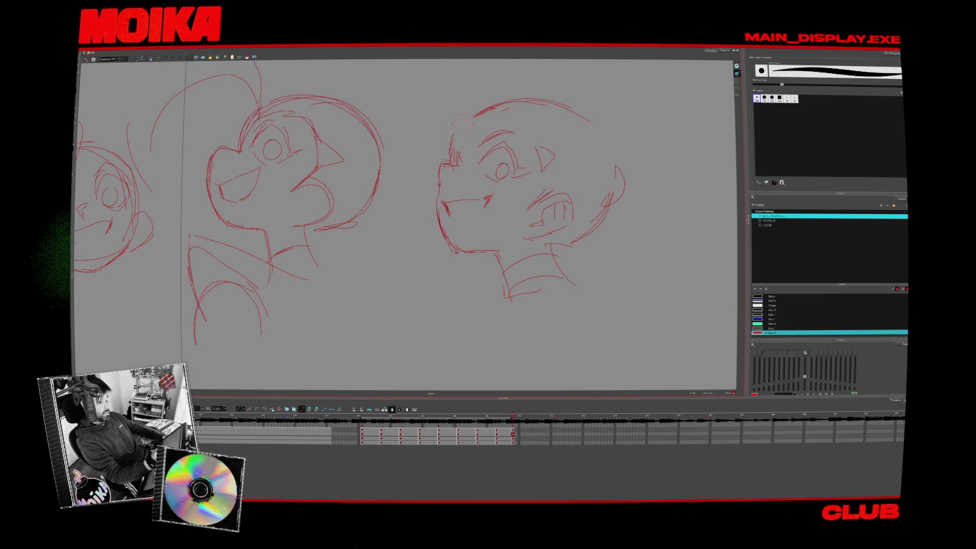
pyautogui.moveTo(451, 153)
pyautogui.mouseDown()
pyautogui.moveTo(469, 124)
pyautogui.moveTo(408, 177)
pyautogui.mouseUp()
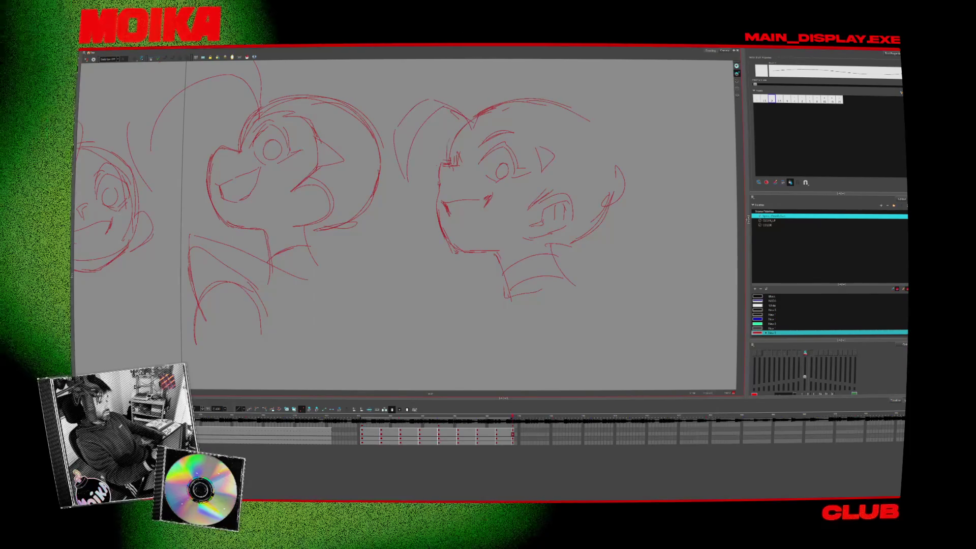
# Return to the usual brush and mirror-check the side-view head.
pyautogui.hotkey('alt', 'b')
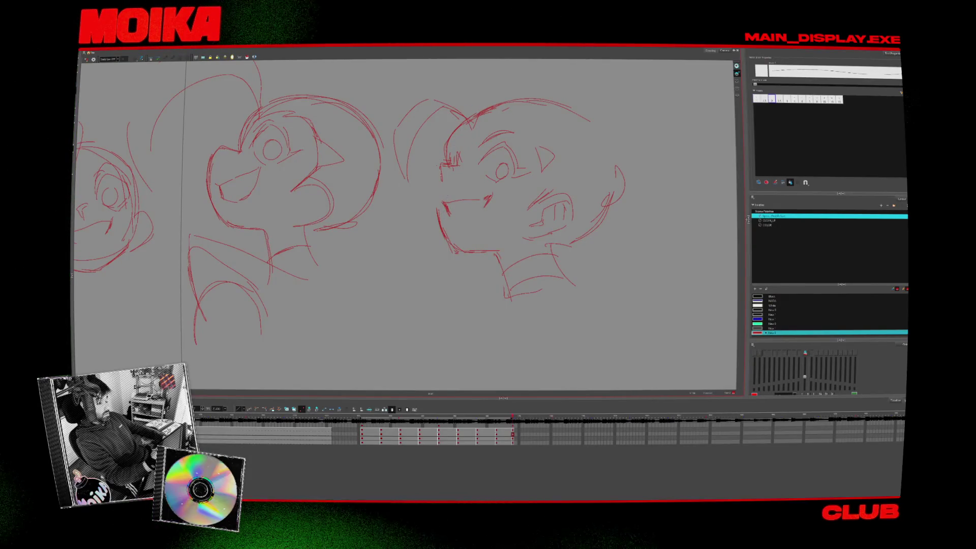
pyautogui.click(93, 59)
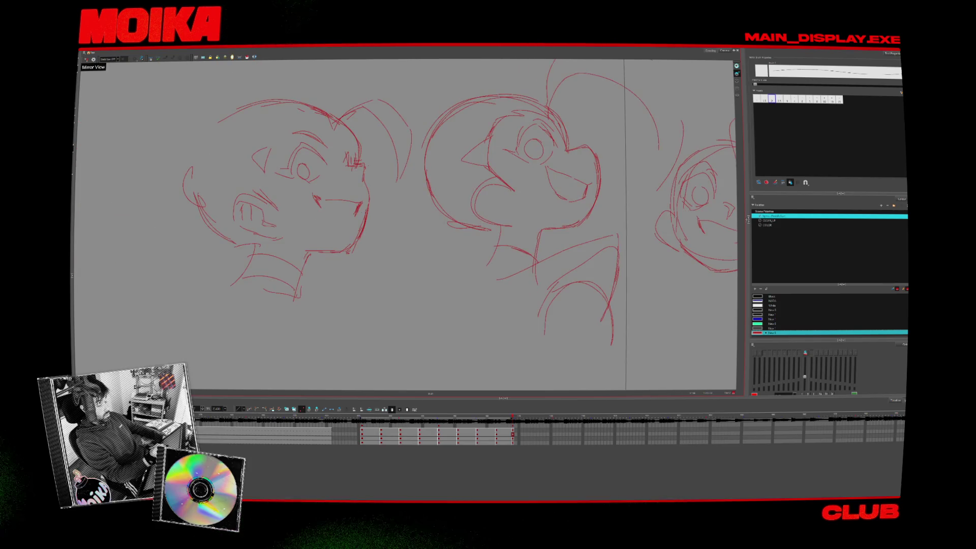
pyautogui.click(93, 59)
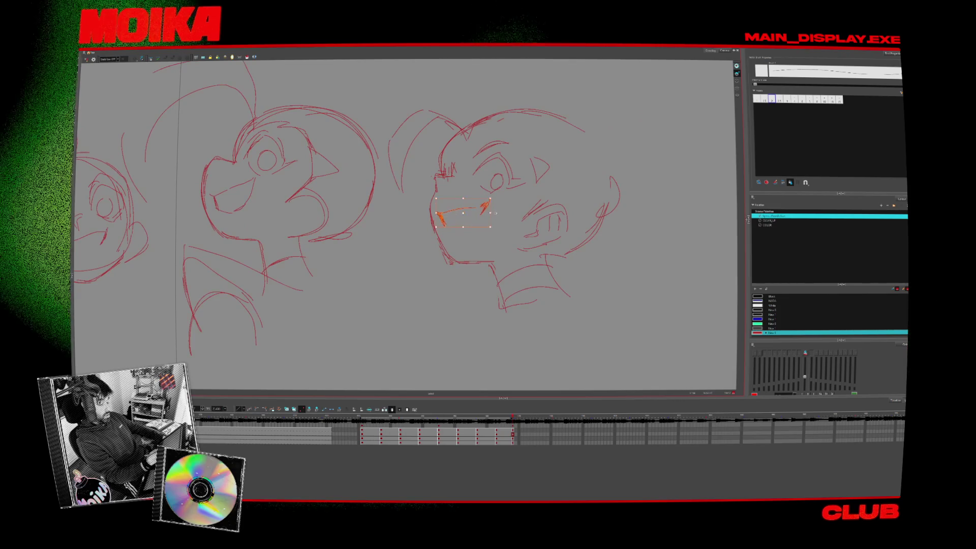
# Adjust the side-view head's eye strokes and sketch hair flowing behind the ear.
pyautogui.moveTo(465, 133); pyautogui.dragTo(533, 200)
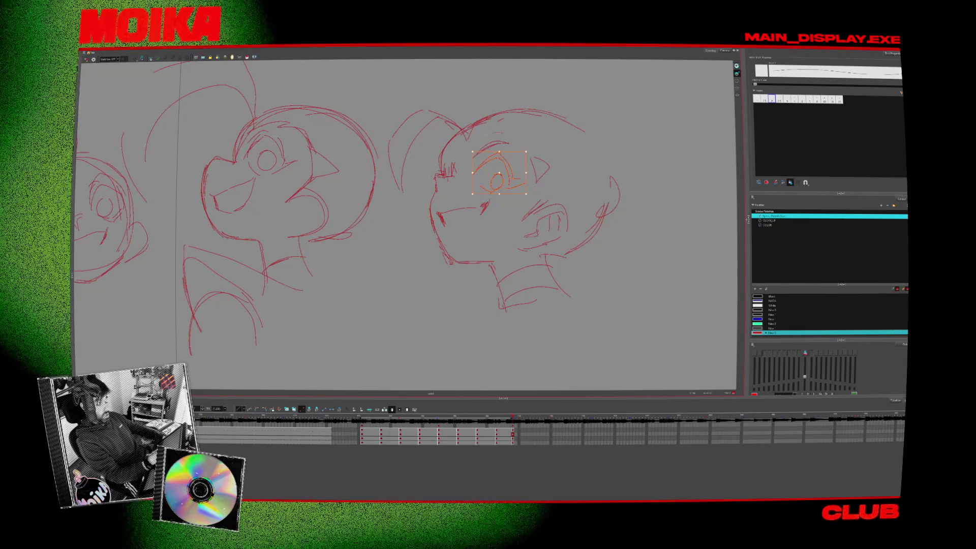
pyautogui.press('Escape')
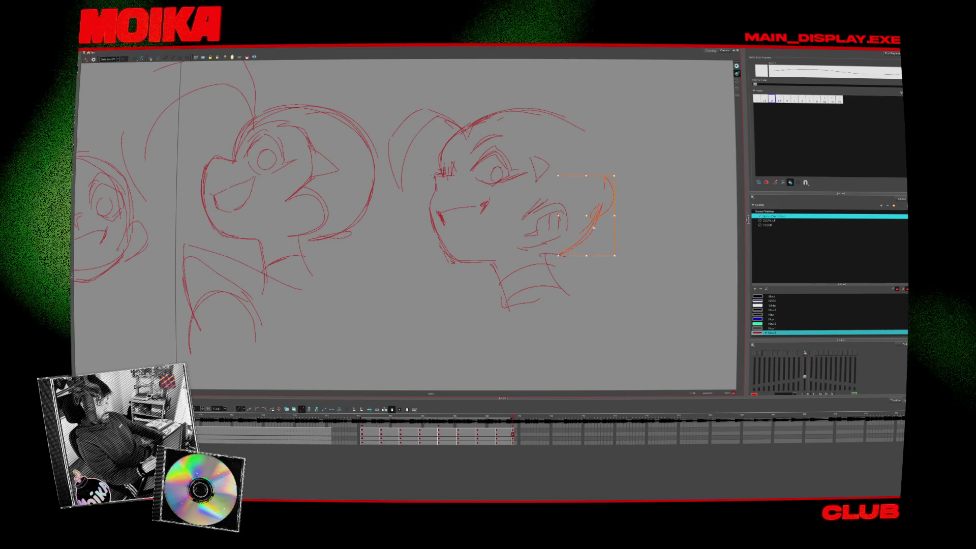
pyautogui.press('Escape')
pyautogui.moveTo(604, 187)
pyautogui.mouseDown()
pyautogui.moveTo(688, 152)
pyautogui.moveTo(689, 229)
pyautogui.mouseUp()
pyautogui.moveTo(625, 221)
pyautogui.mouseDown()
pyautogui.moveTo(637, 275)
pyautogui.moveTo(596, 314)
pyautogui.mouseUp()
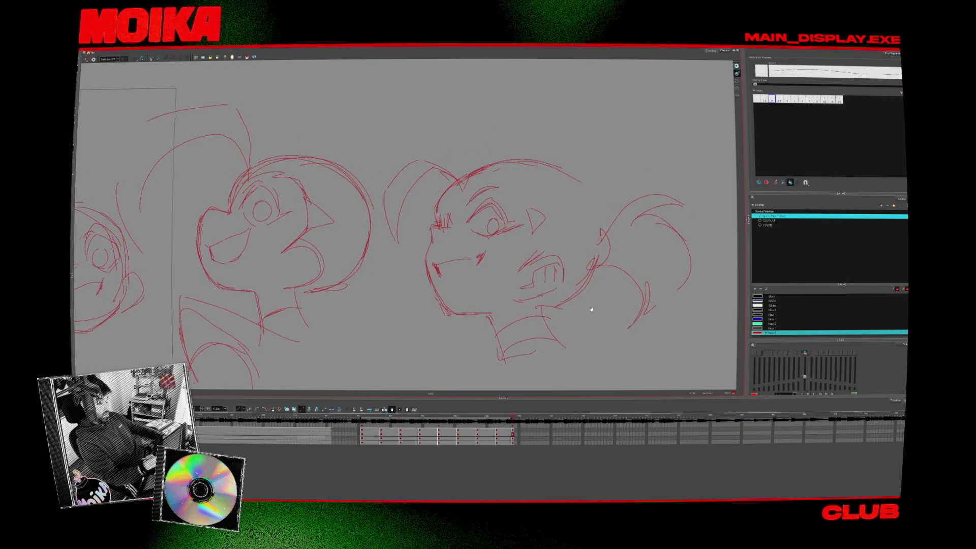
# Bring the middle head into view and pick its mouth strokes, then its eye strokes.
pyautogui.moveTo(263, 239); pyautogui.dragTo(340, 231)
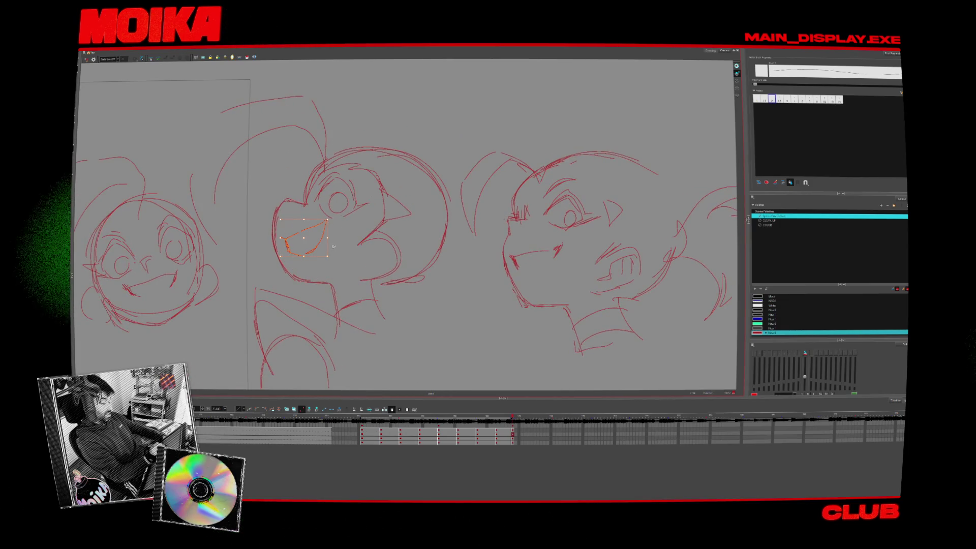
pyautogui.click(335, 247)
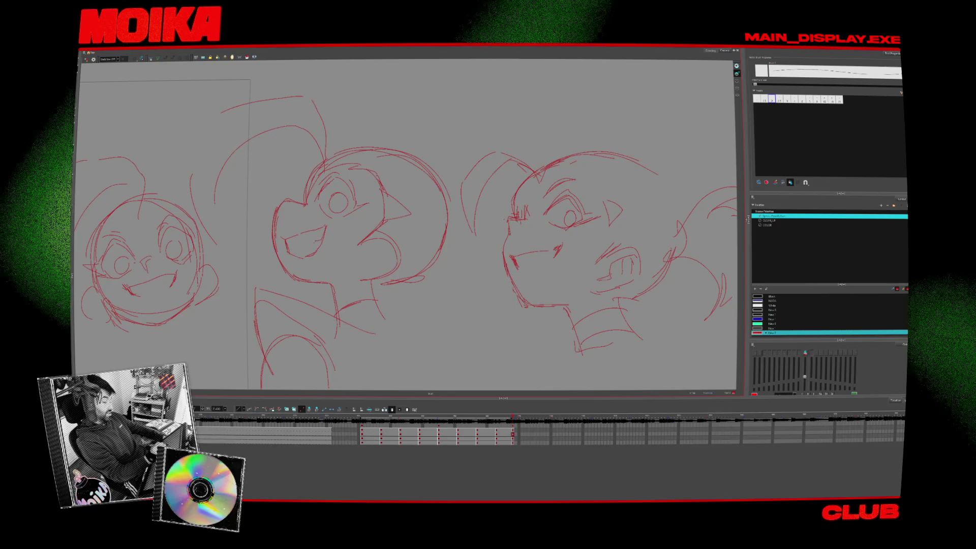
pyautogui.click(305, 243)
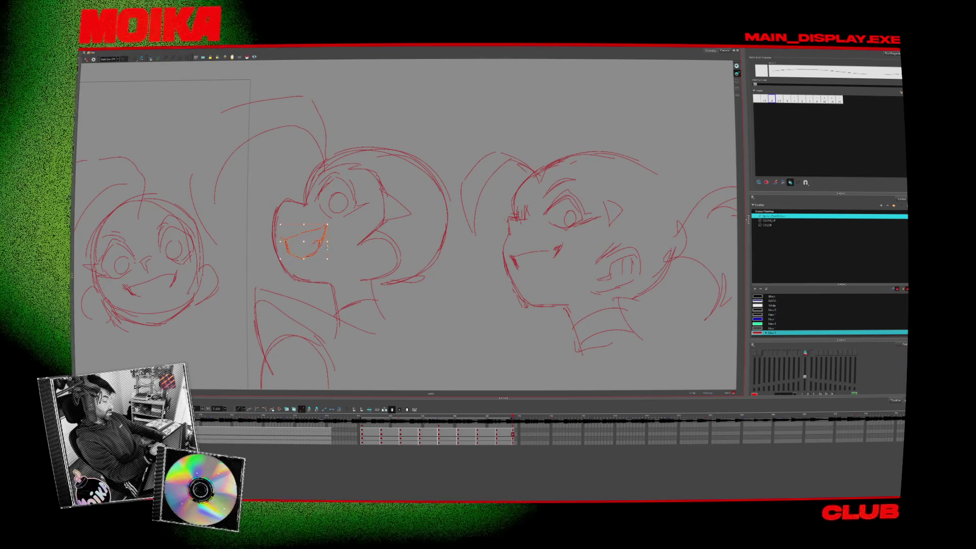
pyautogui.click(376, 197)
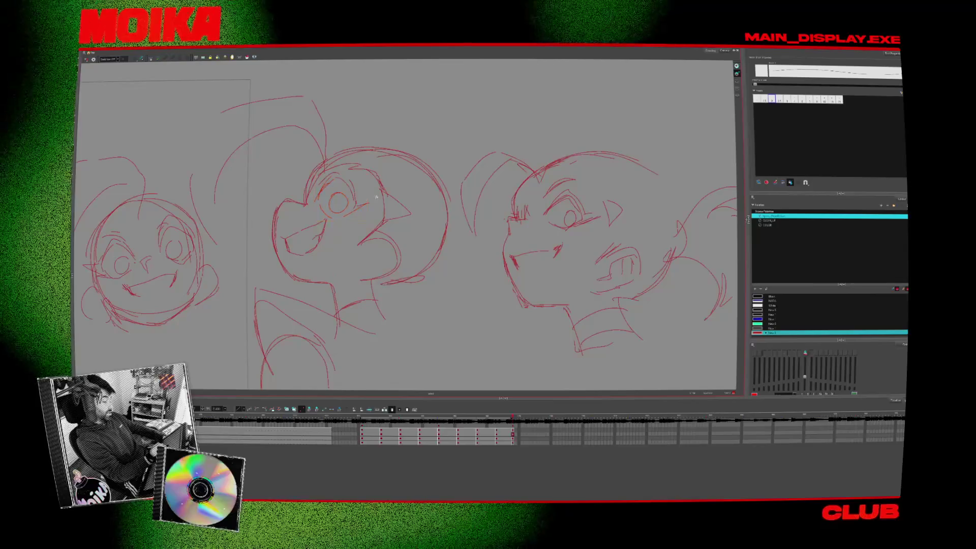
pyautogui.click(335, 200)
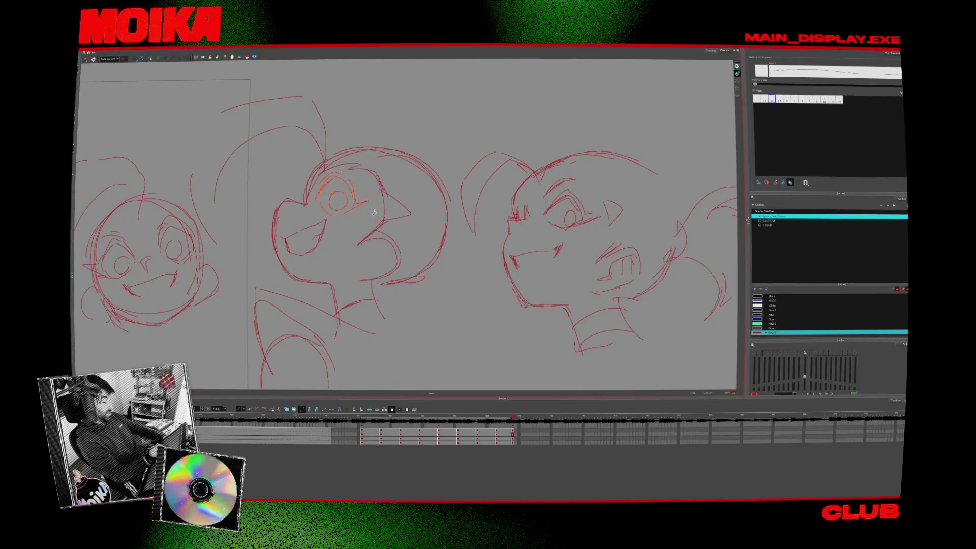
pyautogui.hscroll(3, 404, 230)
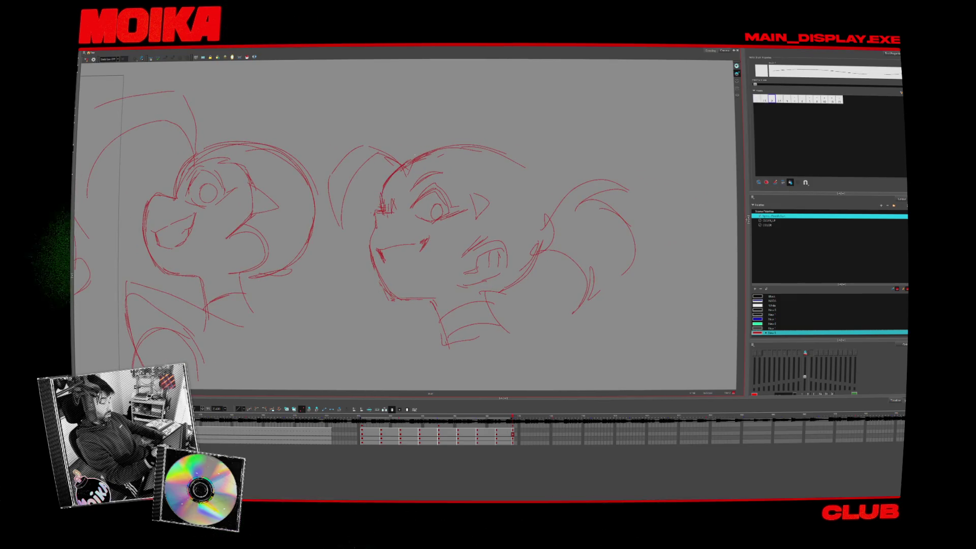
pyautogui.scroll(-2, 404, 229)
pyautogui.scroll(-2, 404, 229)
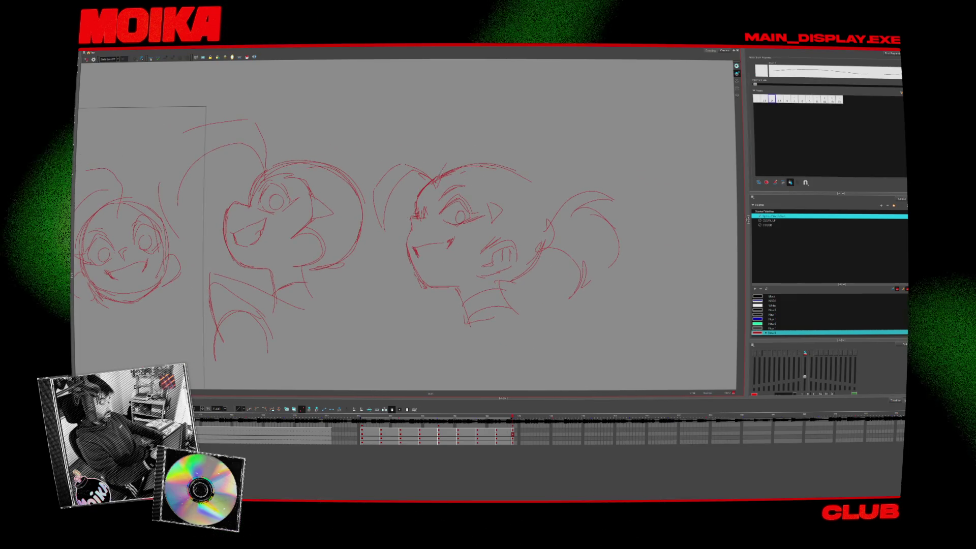
# Sketch sweeping spiky hair strokes above the right head, then lasso and delete the three head sketches.
pyautogui.moveTo(497, 110); pyautogui.dragTo(486, 162)
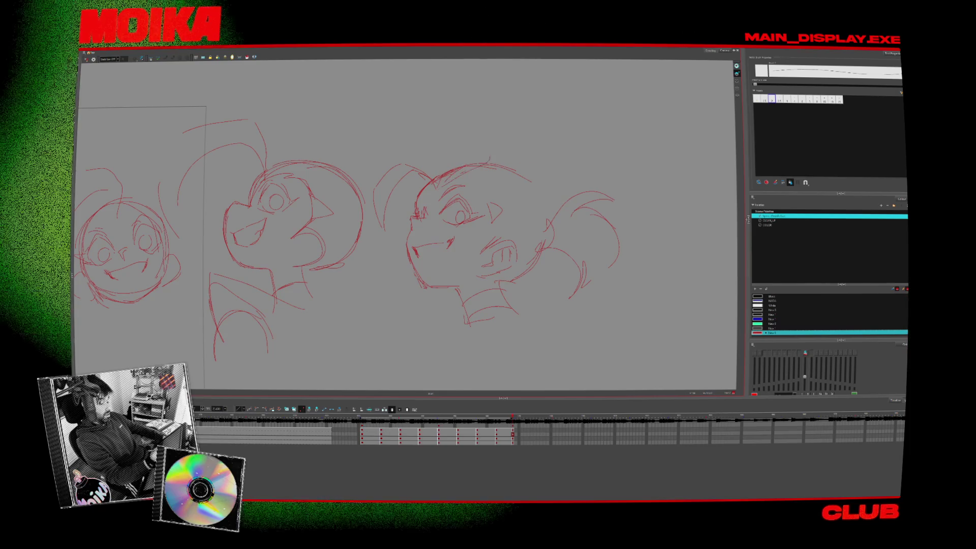
pyautogui.moveTo(370, 164); pyautogui.dragTo(431, 84)
pyautogui.moveTo(381, 190); pyautogui.dragTo(450, 96)
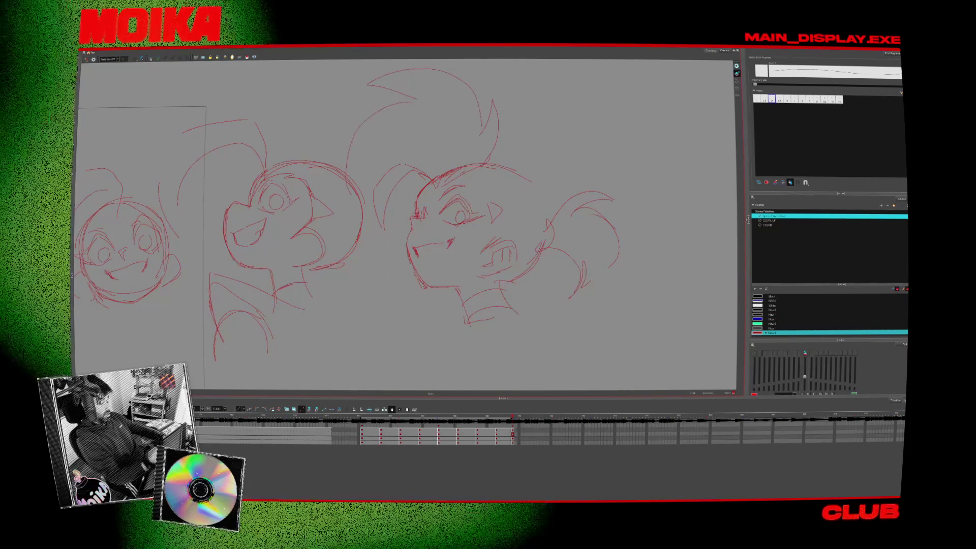
pyautogui.moveTo(404, 229); pyautogui.dragTo(511, 195)
pyautogui.scroll(-3, 404, 229)
pyautogui.moveTo(683, 171); pyautogui.dragTo(703, 205)
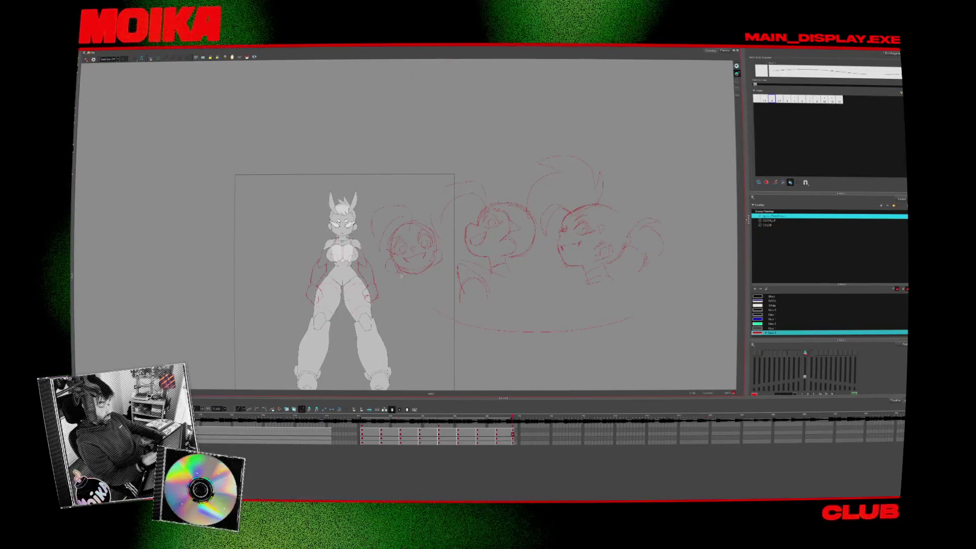
pyautogui.press('Delete')
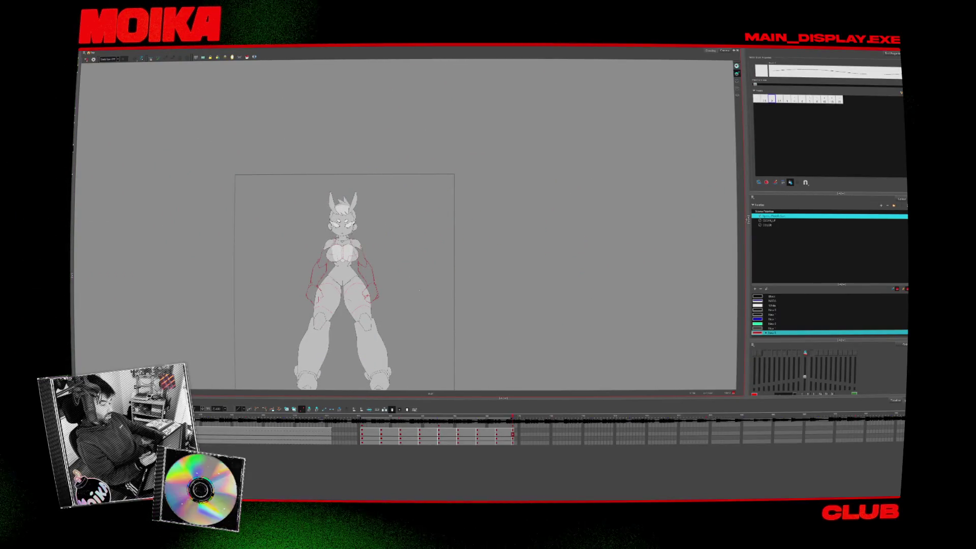
# Zoom the camera view in on the front-view bunny-girl figure.
pyautogui.hotkey('alt', 'z')
pyautogui.moveTo(350, 324); pyautogui.dragTo(369, 324)
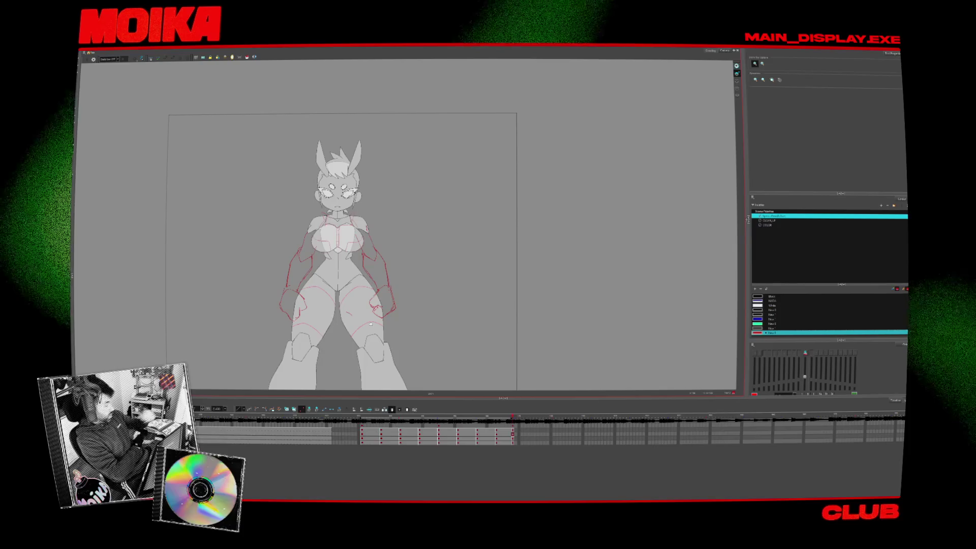
pyautogui.scroll(1, 390, 282)
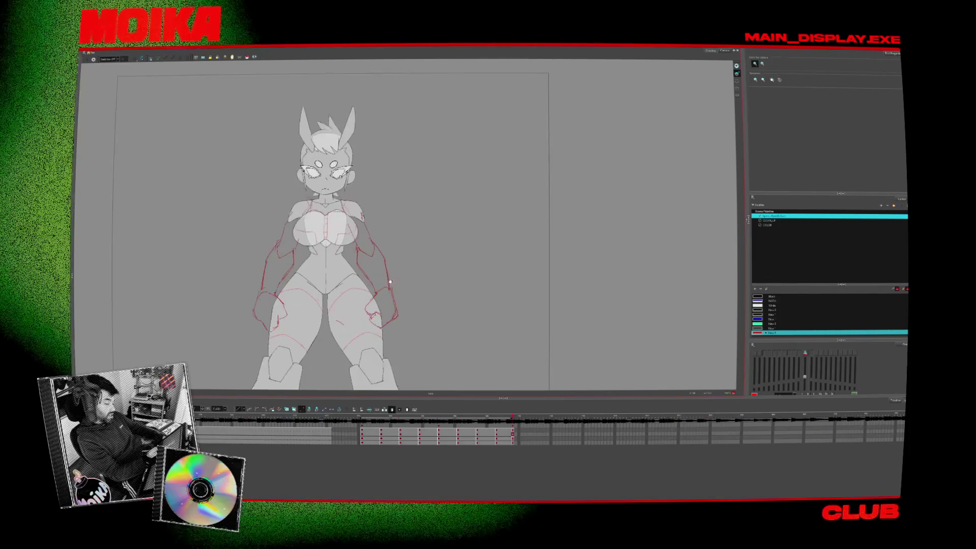
pyautogui.scroll(1, 391, 281)
pyautogui.scroll(4, 295, 272)
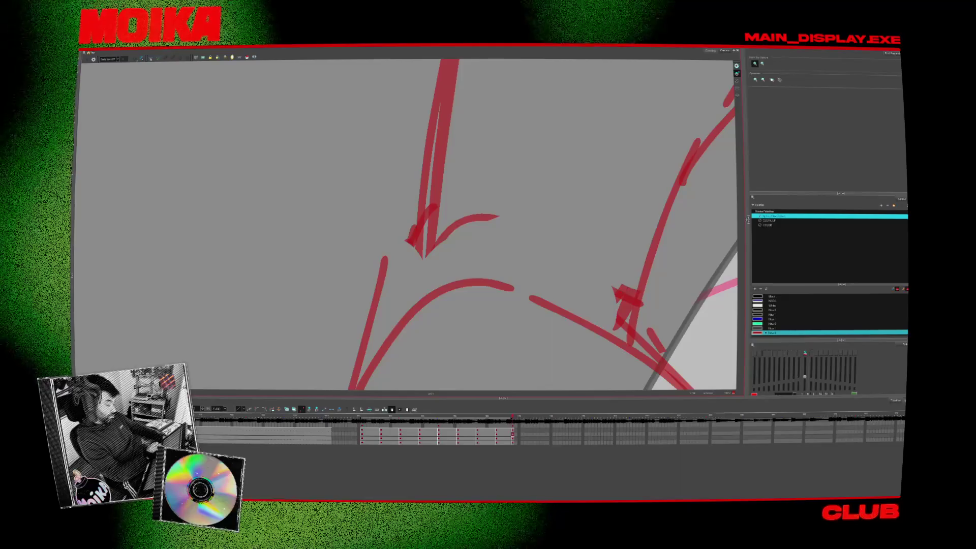
pyautogui.scroll(-5, 408, 225)
pyautogui.scroll(1, 408, 225)
pyautogui.scroll(1, 408, 225)
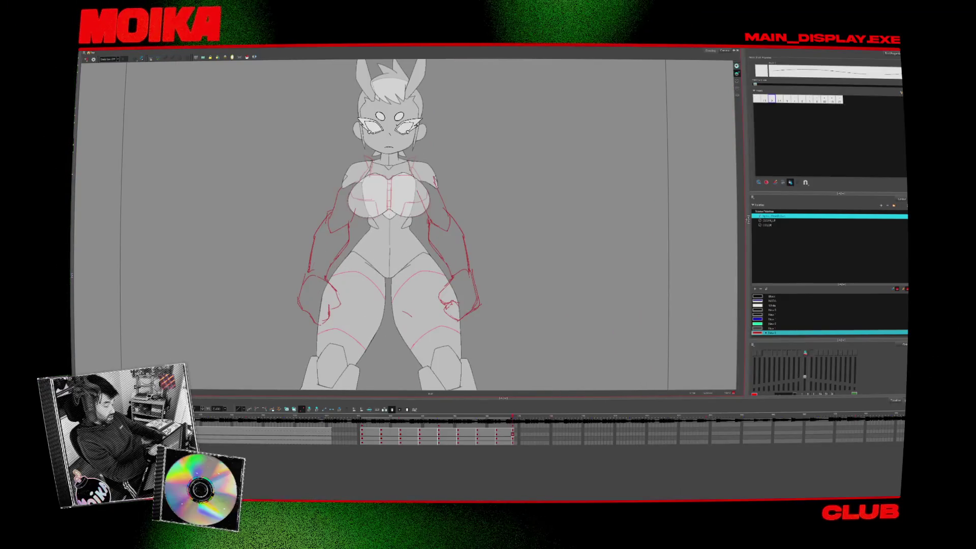
# Clear the old hand-stroke selections and remove the grey patch near the right hand, flipping the view to check.
pyautogui.press('Return')
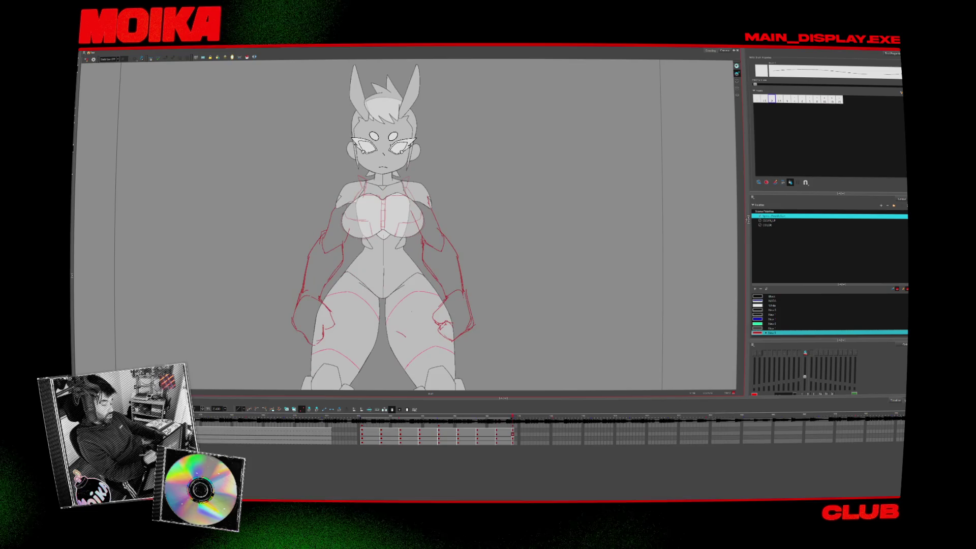
pyautogui.hotkey('alt', 's')
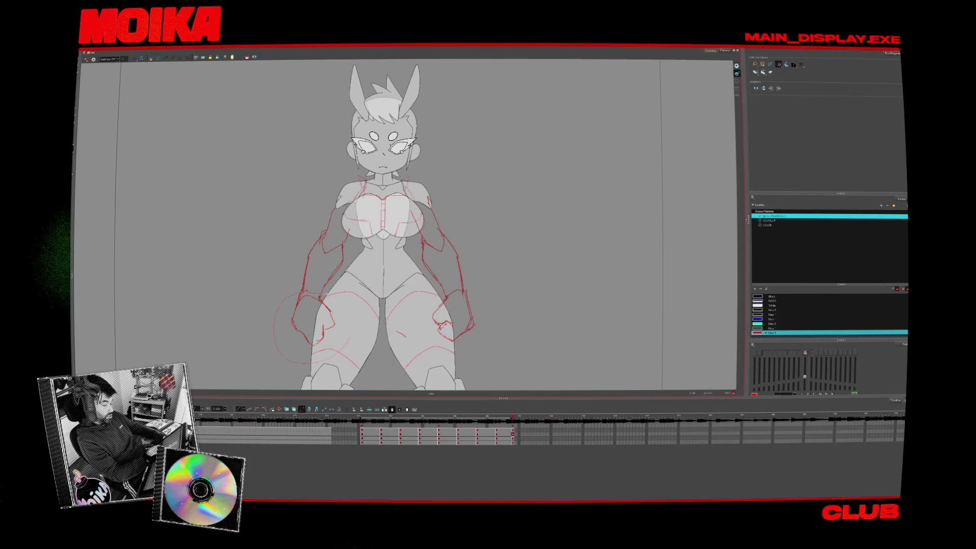
pyautogui.click(489, 332)
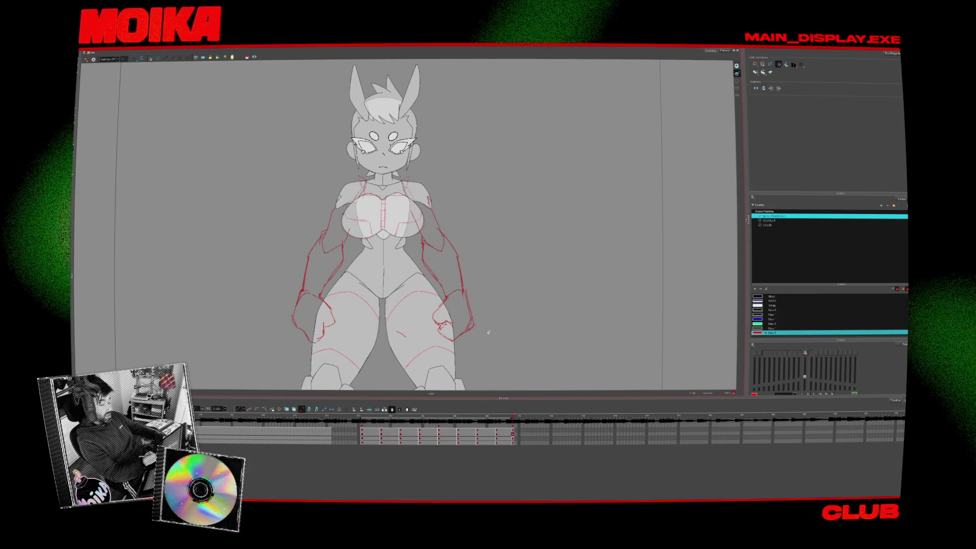
pyautogui.moveTo(487, 337); pyautogui.dragTo(427, 228)
pyautogui.click(515, 326)
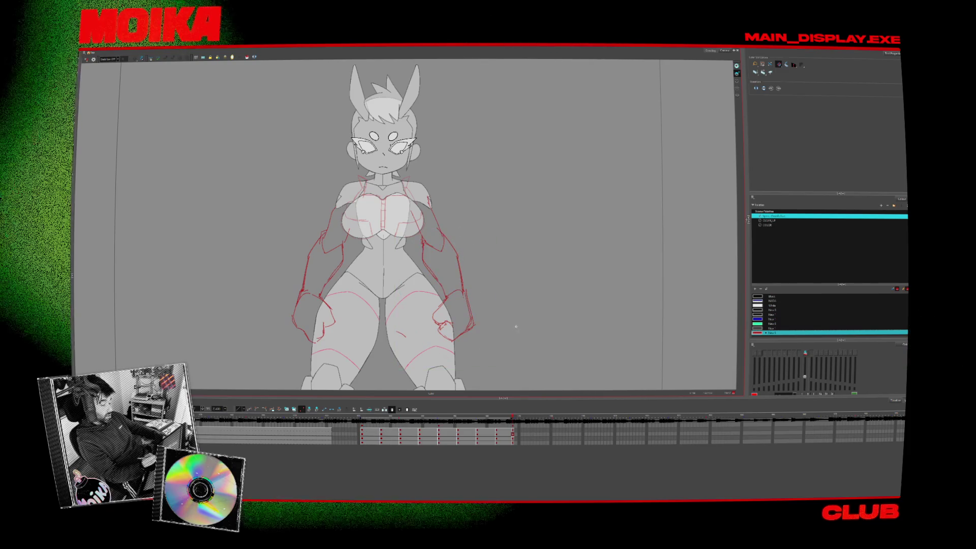
pyautogui.hotkey('alt', 'b')
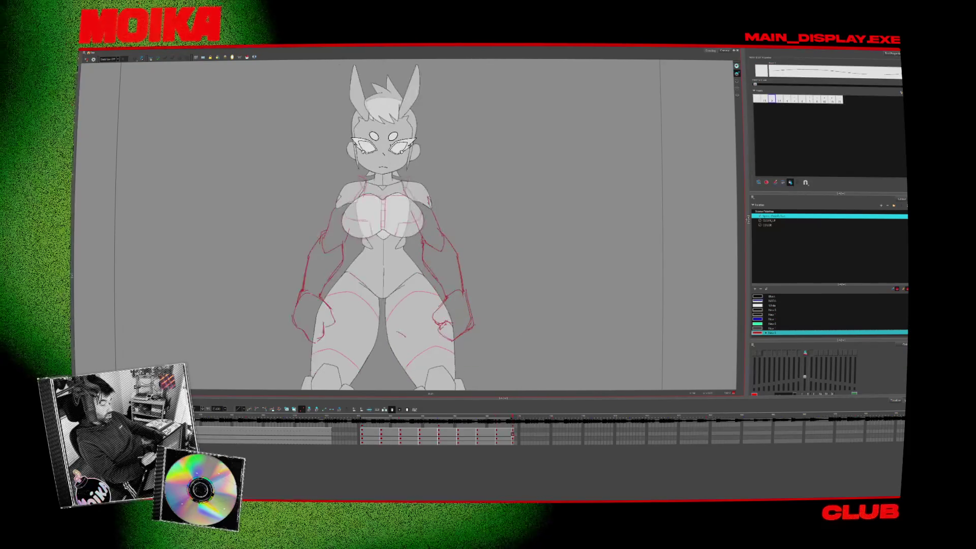
pyautogui.press('4')
pyautogui.moveTo(419, 336); pyautogui.dragTo(382, 337)
pyautogui.hotkey('ctrl', 'z')
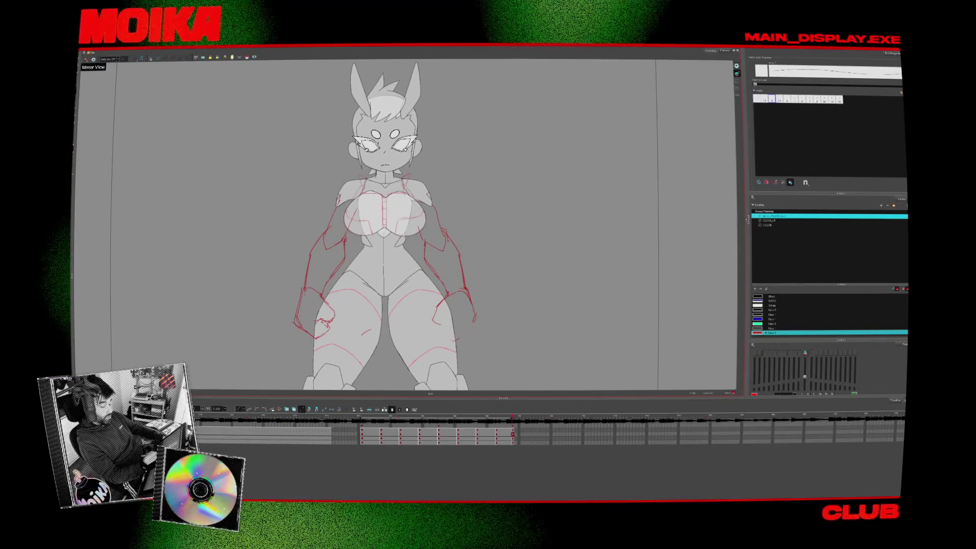
pyautogui.hotkey('alt', '/')
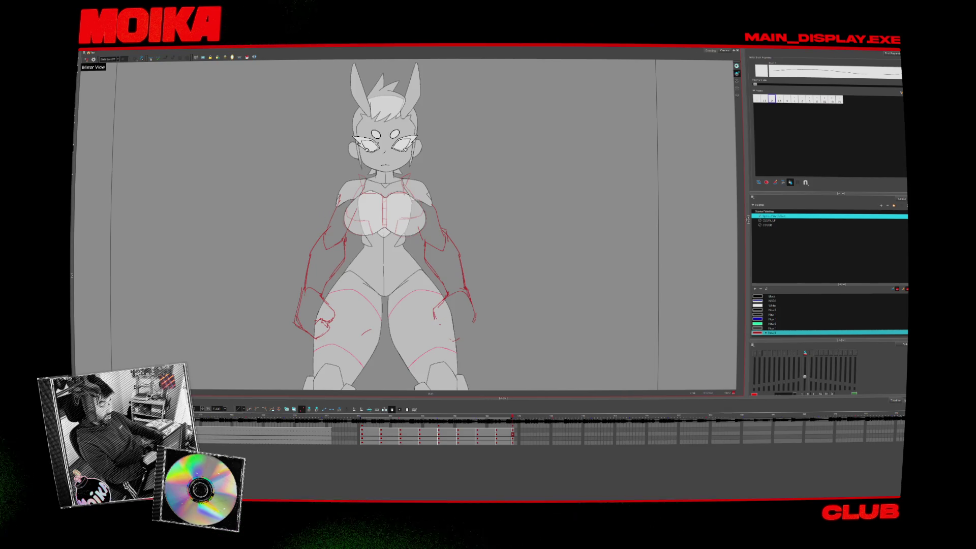
# Redraw the red arm and fist lines, alternating the thick brush and thin pencil line.
pyautogui.moveTo(351, 351); pyautogui.dragTo(389, 347)
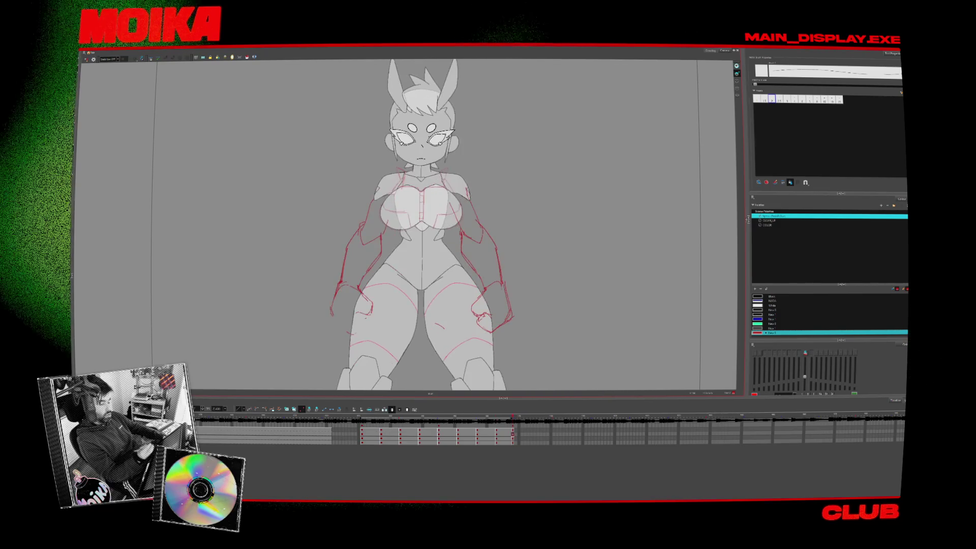
pyautogui.hotkey('alt', 'b')
pyautogui.moveTo(427, 228); pyautogui.dragTo(388, 229)
pyautogui.hotkey('alt', '/')
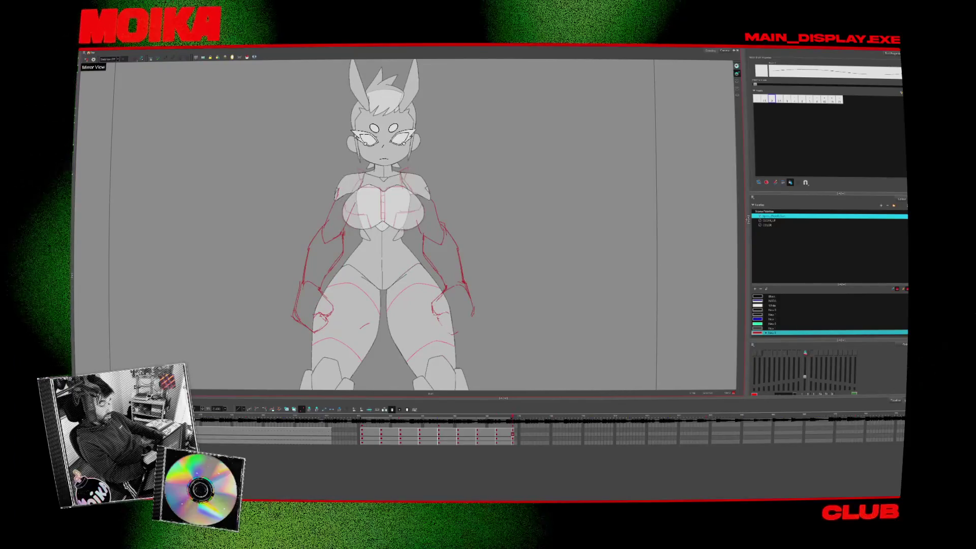
pyautogui.moveTo(384, 228); pyautogui.dragTo(422, 229)
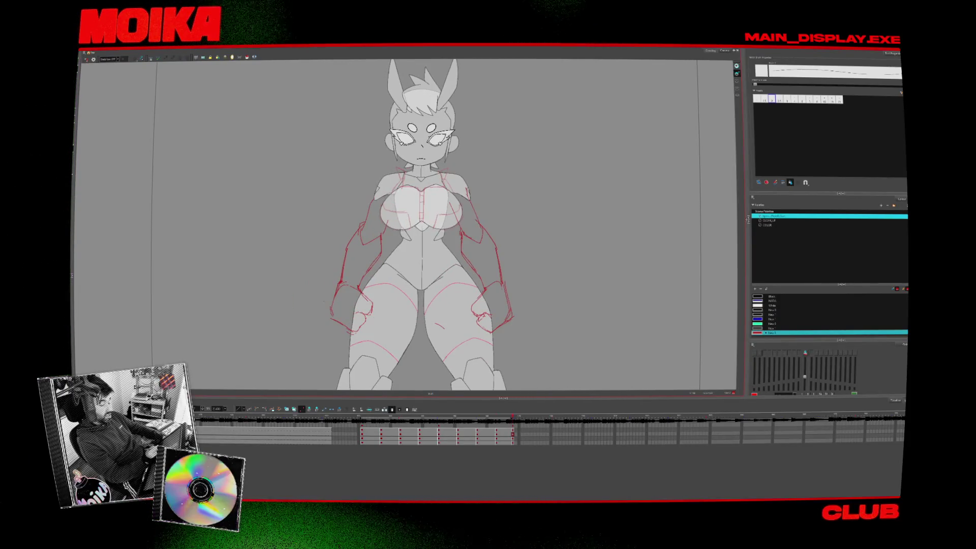
pyautogui.click(86, 59)
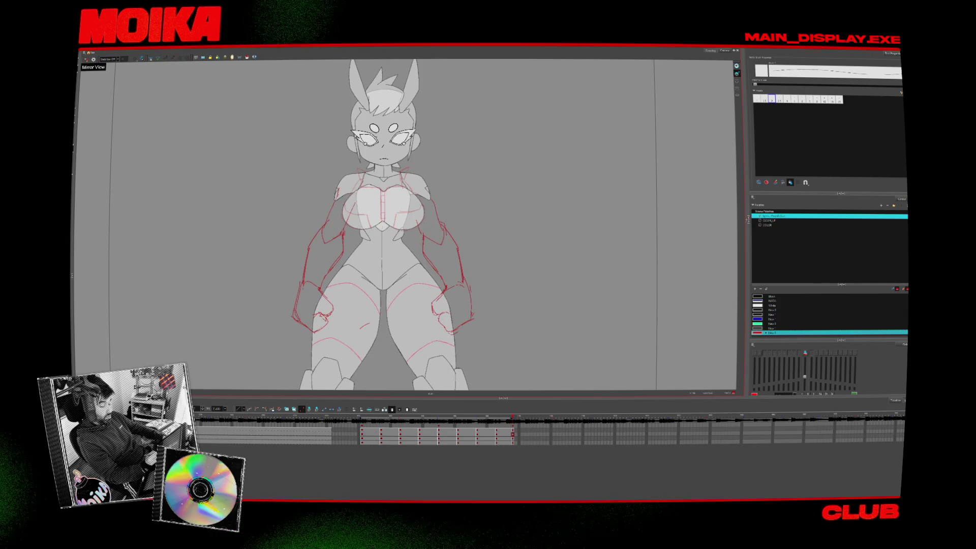
pyautogui.press('.')
pyautogui.press(',')
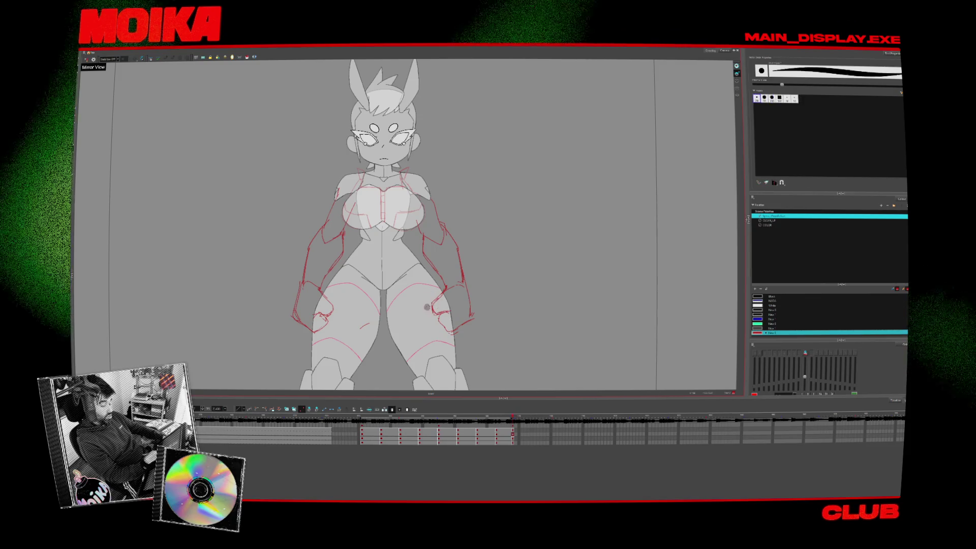
pyautogui.hotkey('alt', 'b')
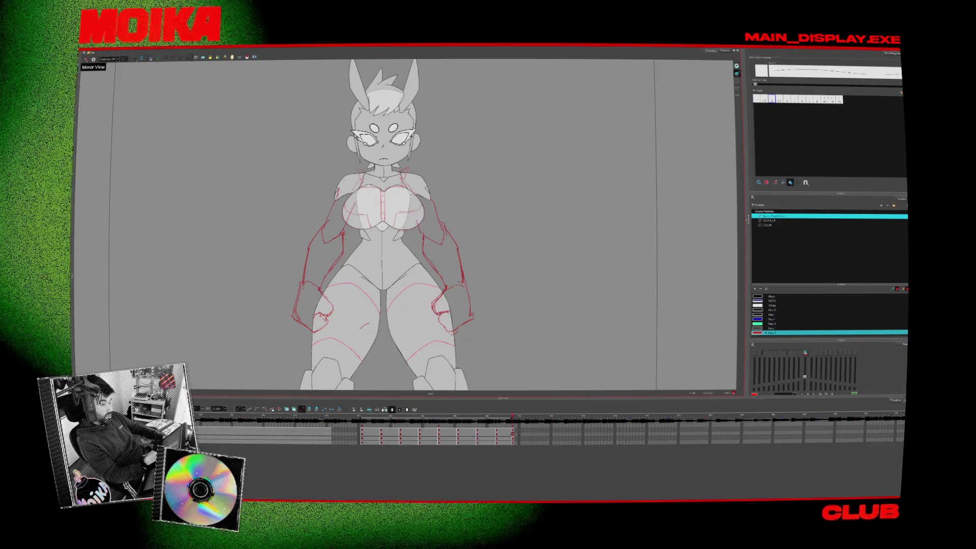
pyautogui.hotkey('alt', '/')
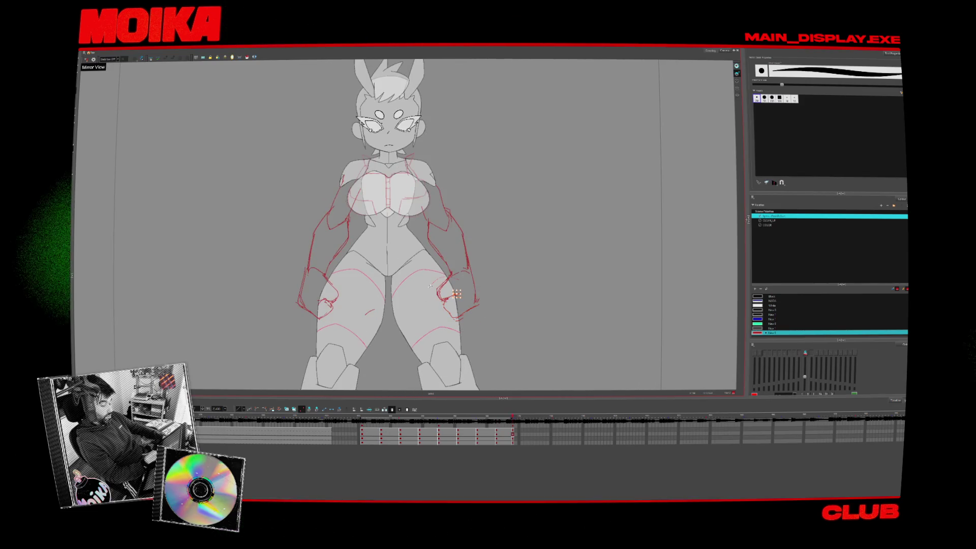
pyautogui.hotkey('alt', '/')
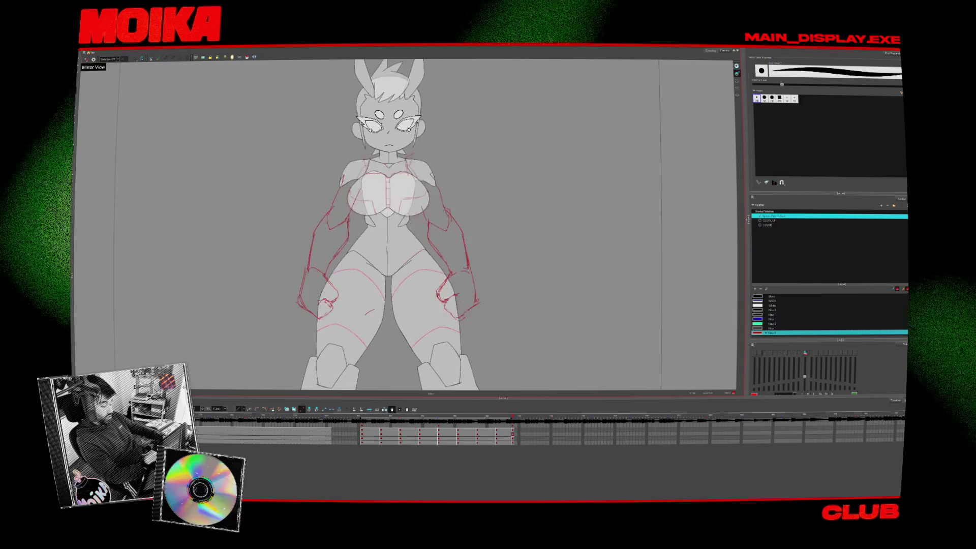
pyautogui.hotkey('alt', 'b')
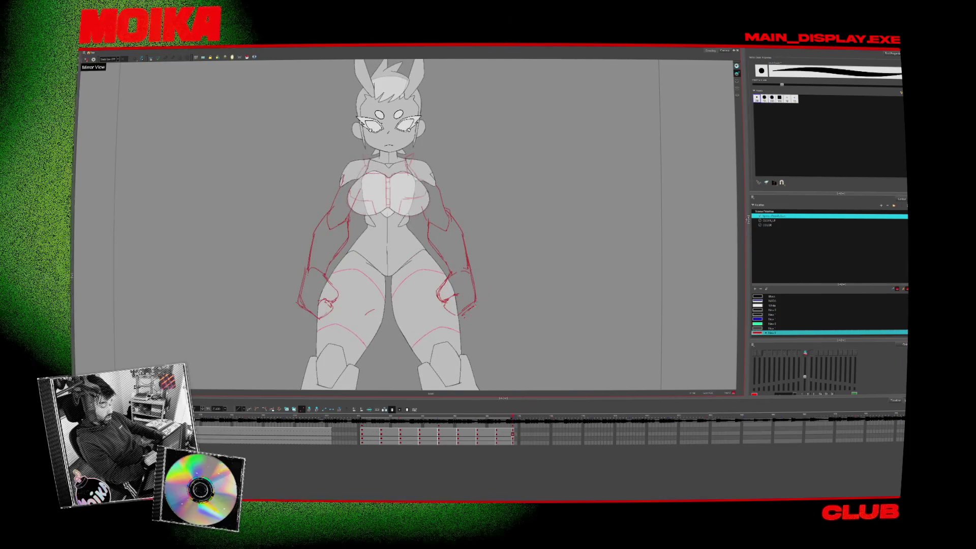
pyautogui.hotkey('alt', '/')
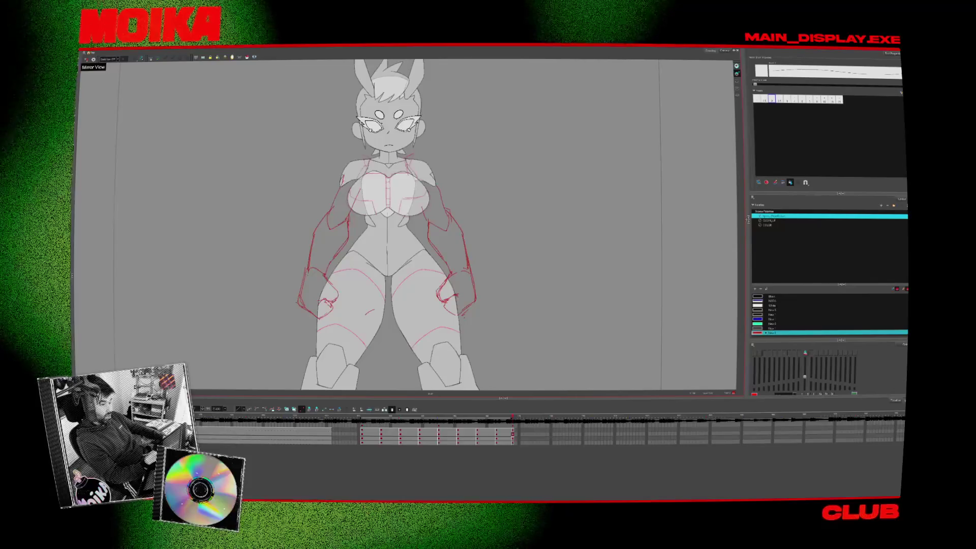
# Undo stray hand strokes, compare with the neighbouring frame and mirror the canvas to check the arms.
pyautogui.press('.')
pyautogui.press(',')
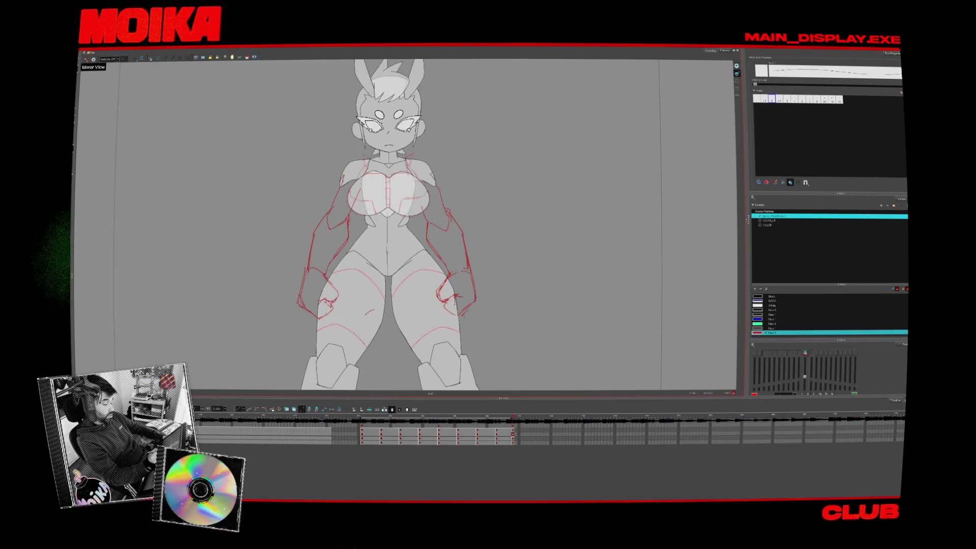
pyautogui.press('.')
pyautogui.press(',')
pyautogui.hotkey('alt', 'e')
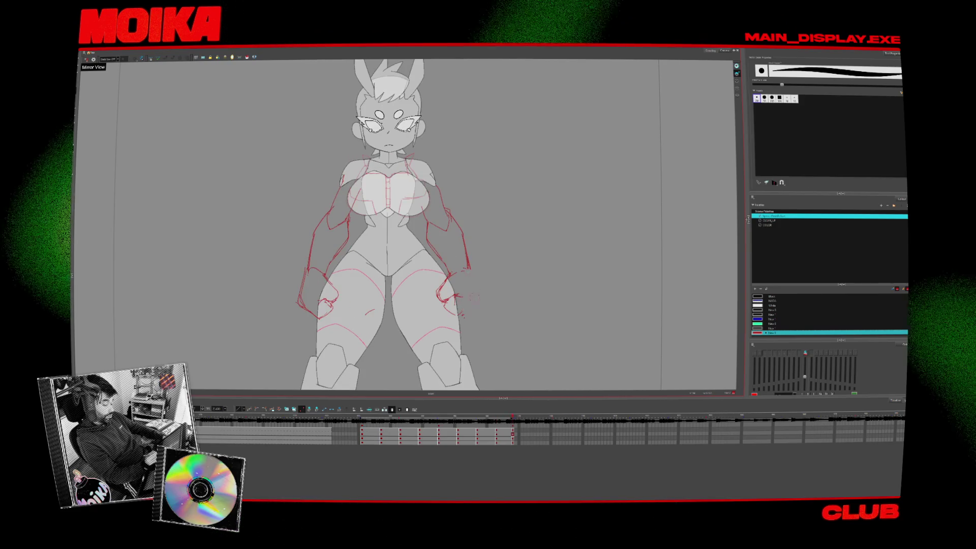
pyautogui.click(87, 60)
pyautogui.hotkey('alt', '/')
pyautogui.click(87, 60)
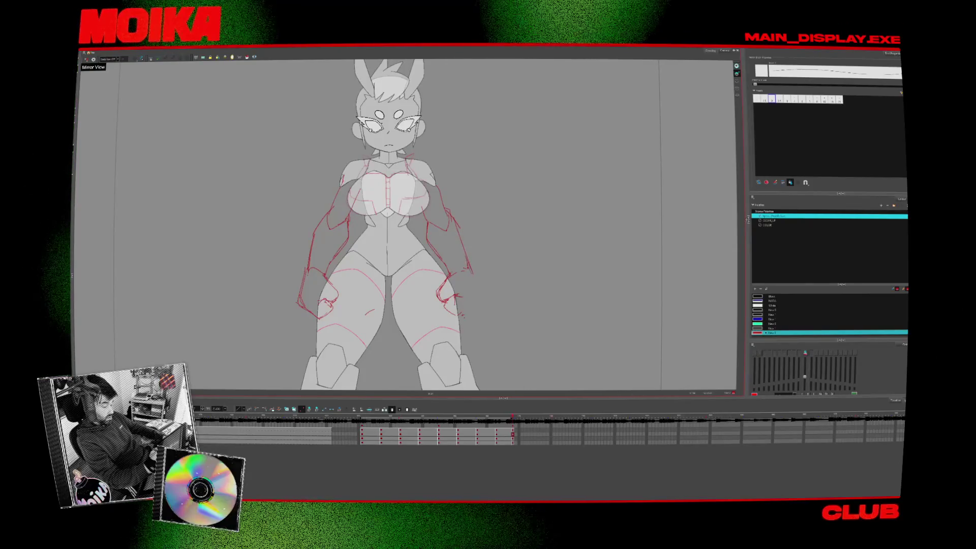
pyautogui.click(87, 60)
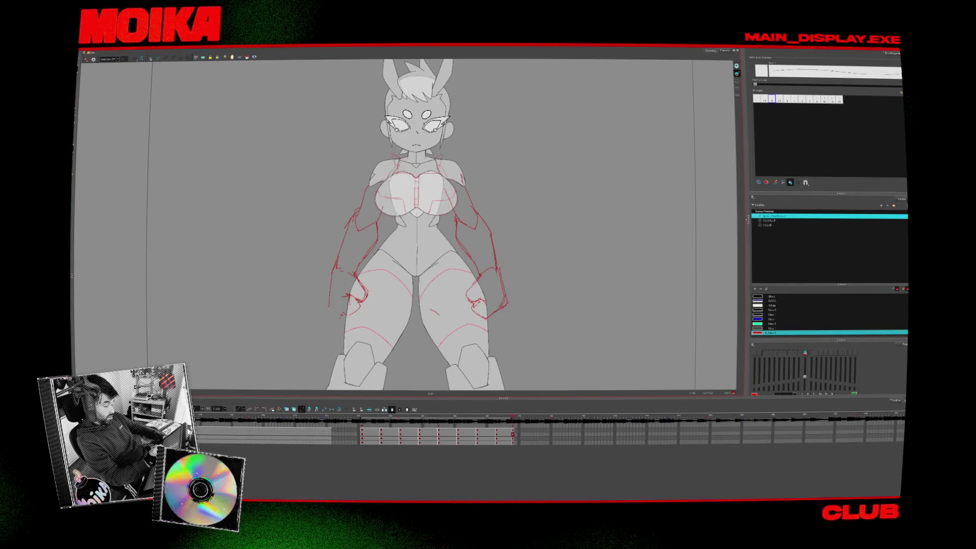
pyautogui.click(88, 60)
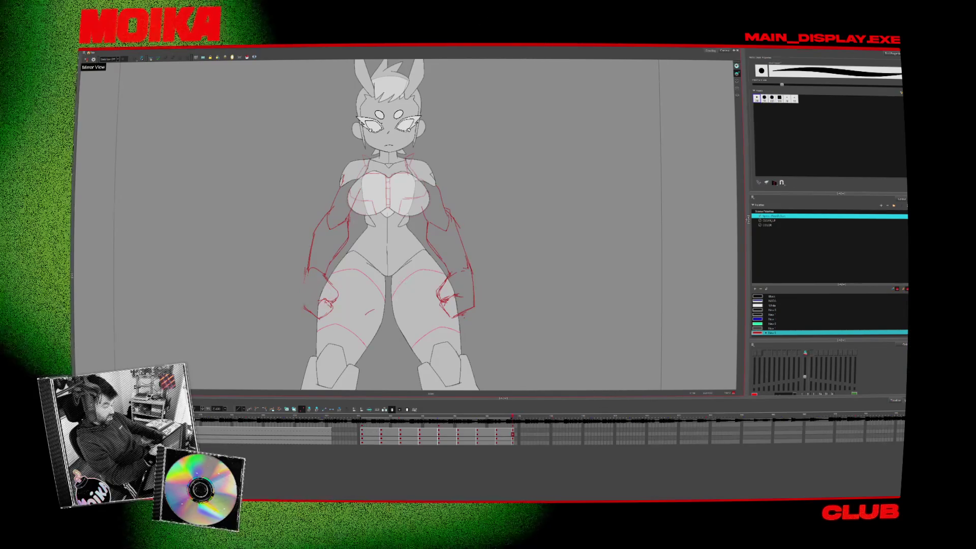
# Flip through the turnaround drawings to the three-quarter view, comparing its pose against the front view.
pyautogui.press('.')
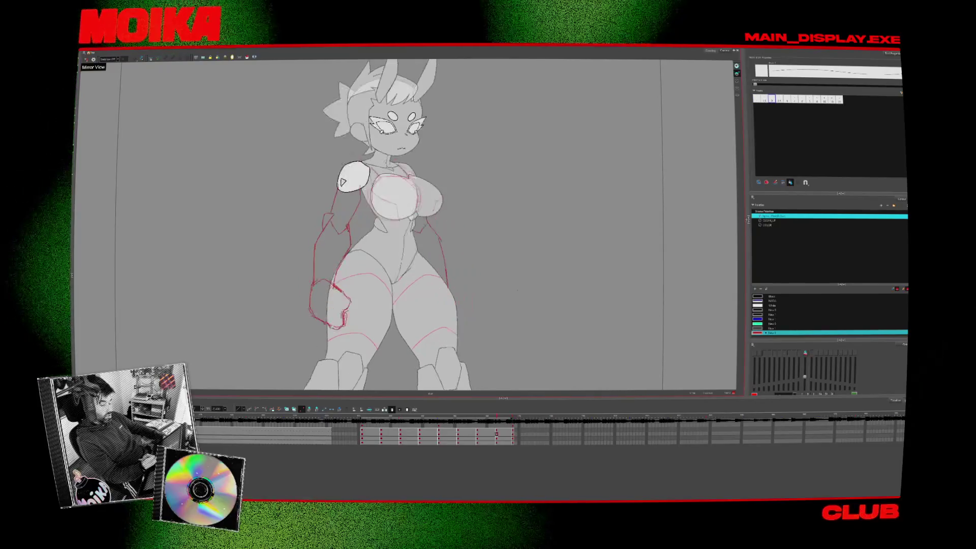
pyautogui.press('.')
pyautogui.press('.')
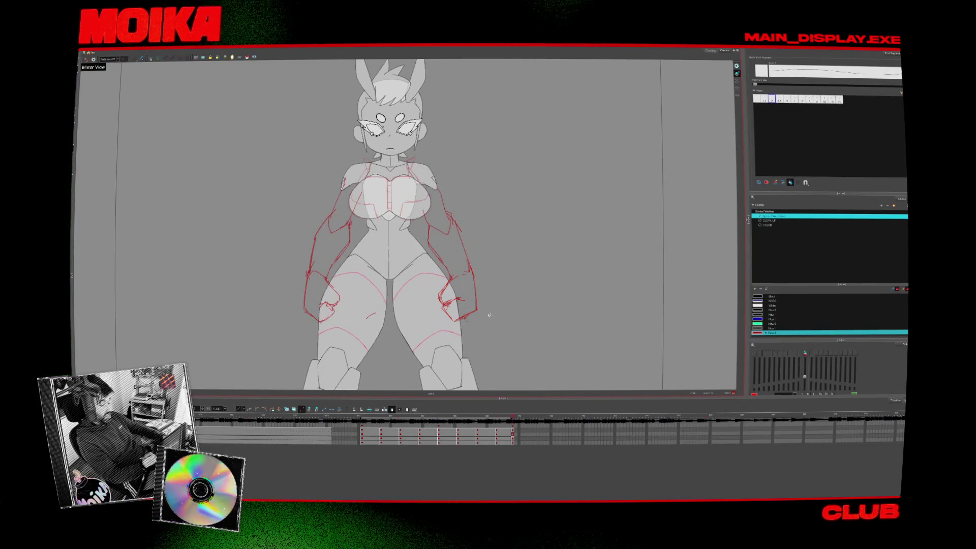
pyautogui.press('.')
pyautogui.press('.')
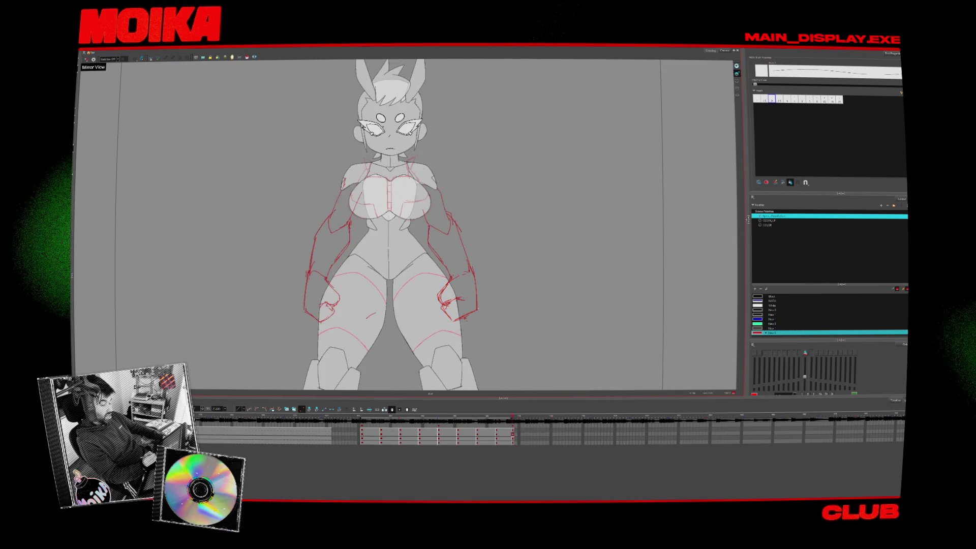
pyautogui.press('.')
pyautogui.press('.')
pyautogui.press('.')
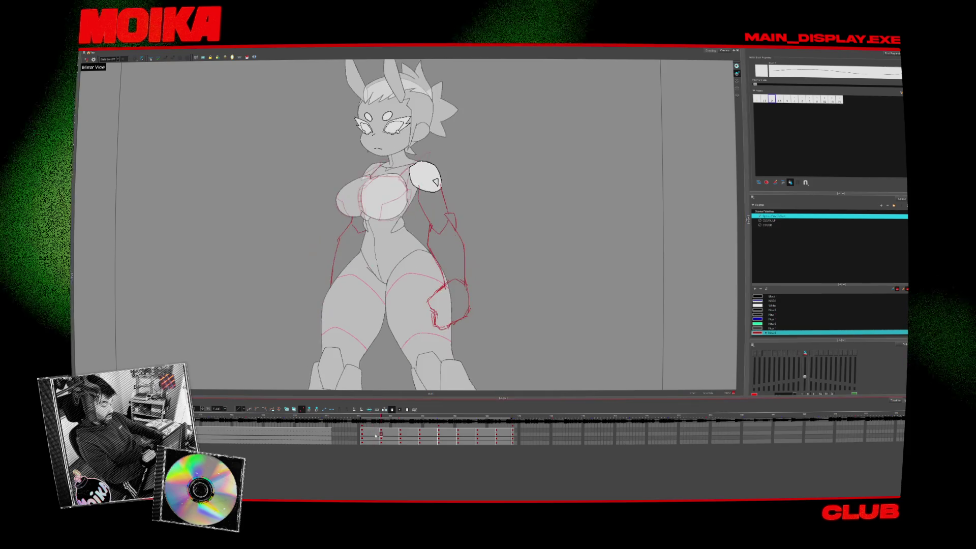
pyautogui.press(',')
pyautogui.press('.')
pyautogui.press(',')
pyautogui.press('.')
pyautogui.press(',')
pyautogui.press('.')
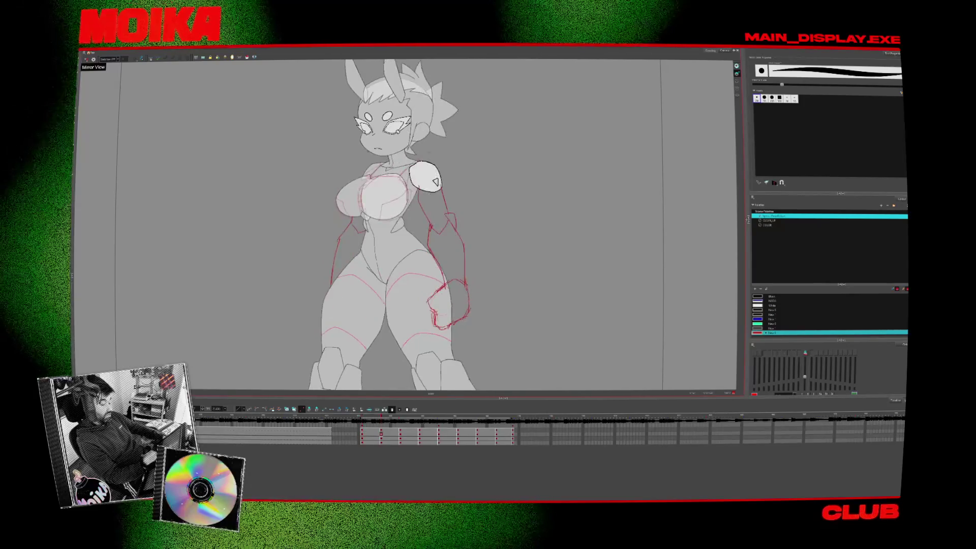
pyautogui.press(',')
pyautogui.press('.')
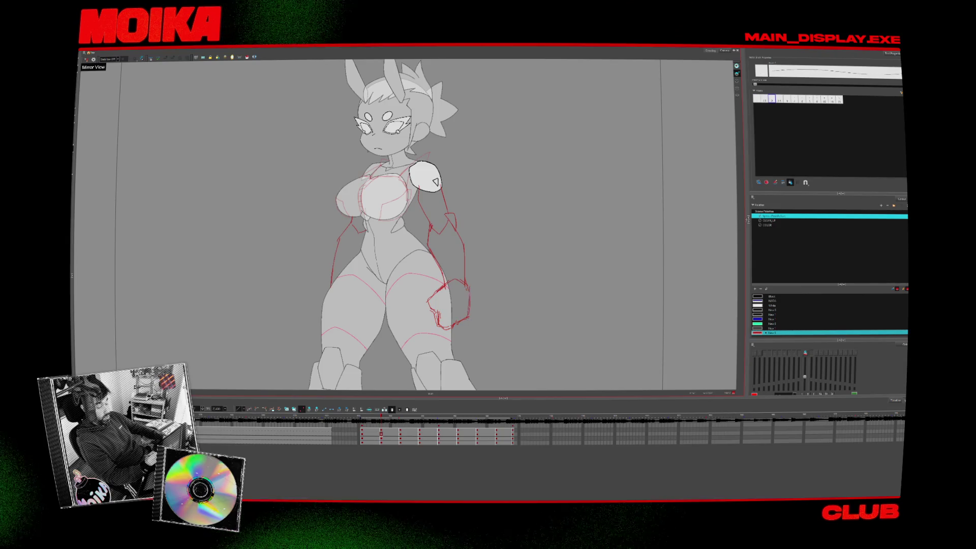
pyautogui.press('.')
pyautogui.press('.')
pyautogui.press(',')
pyautogui.press(',')
pyautogui.press(',')
pyautogui.press('.')
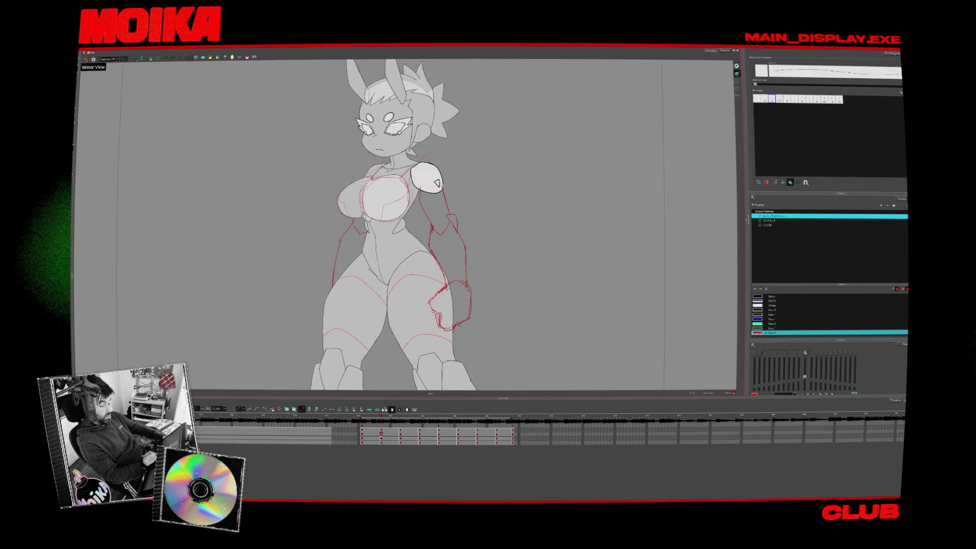
# Tighten the three-quarter fist outline with the thin pencil brush, flicking between views to match.
pyautogui.hotkey('alt', '/')
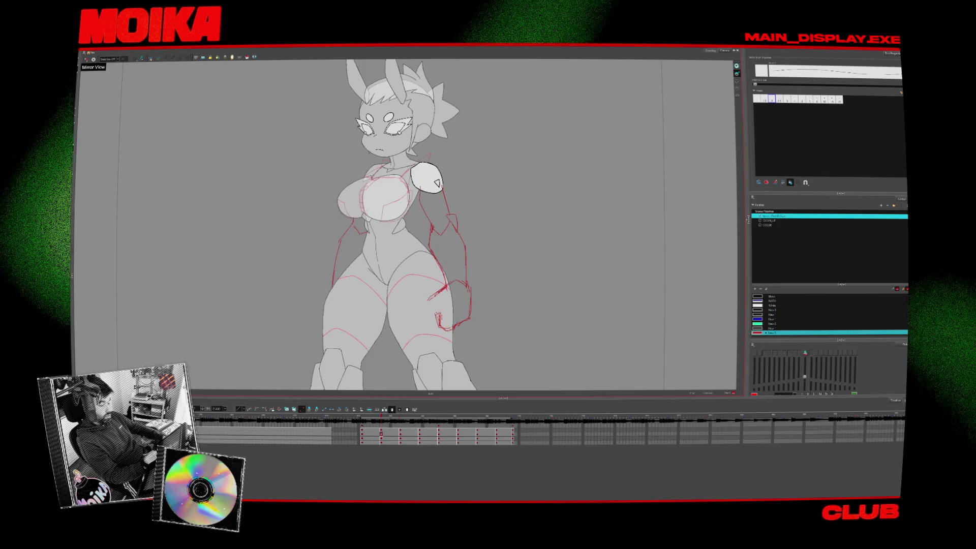
pyautogui.press(',')
pyautogui.press('.')
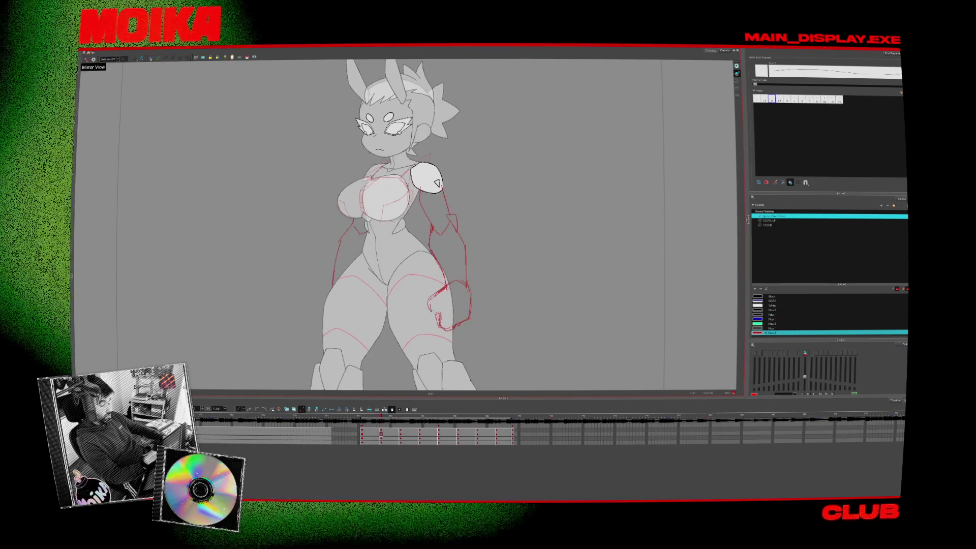
pyautogui.press(',')
pyautogui.press(',')
pyautogui.press('.')
pyautogui.press('.')
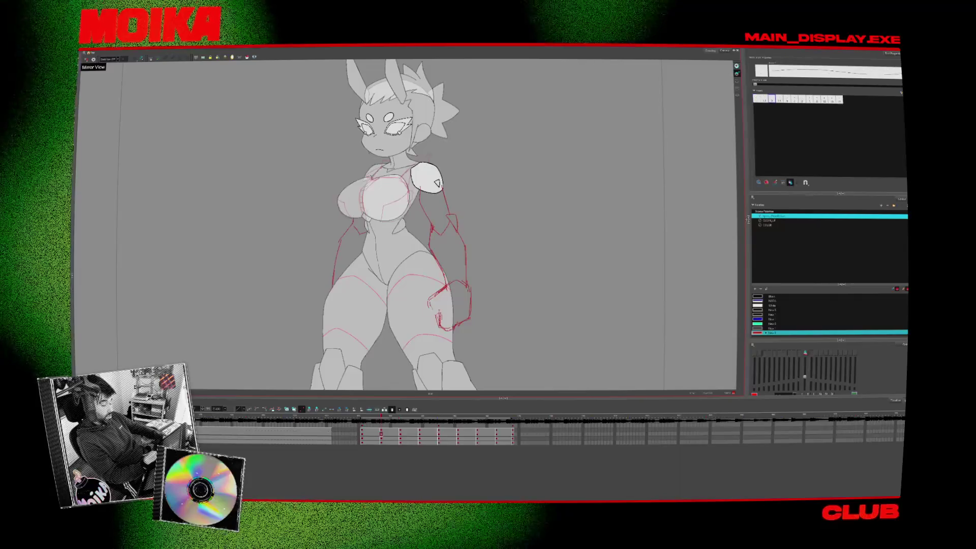
pyautogui.press(',')
pyautogui.press(',')
pyautogui.press('.')
pyautogui.press('.')
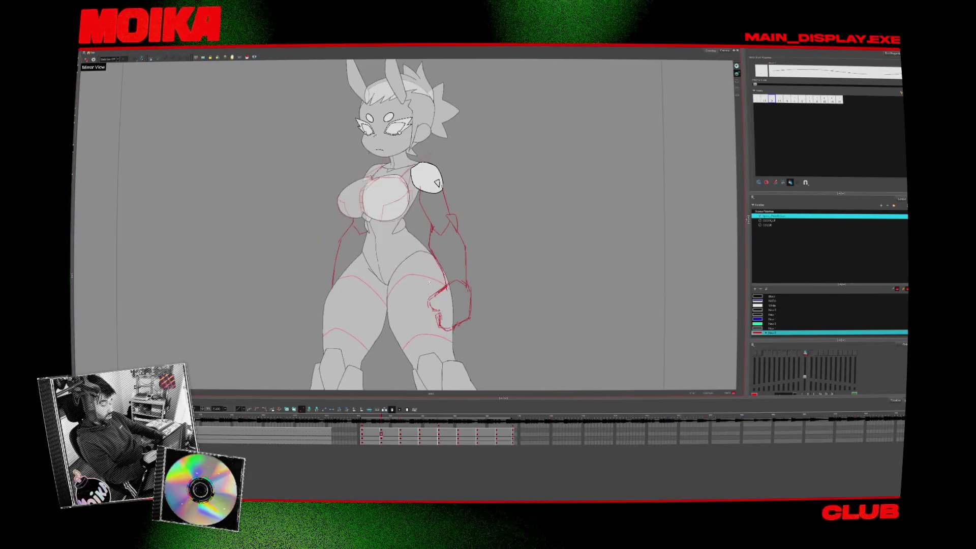
# Deselect the adjusted hand stroke and mirror the canvas to check the three-quarter arm against the front view.
pyautogui.press(',')
pyautogui.press('.')
pyautogui.press(',')
pyautogui.press('.')
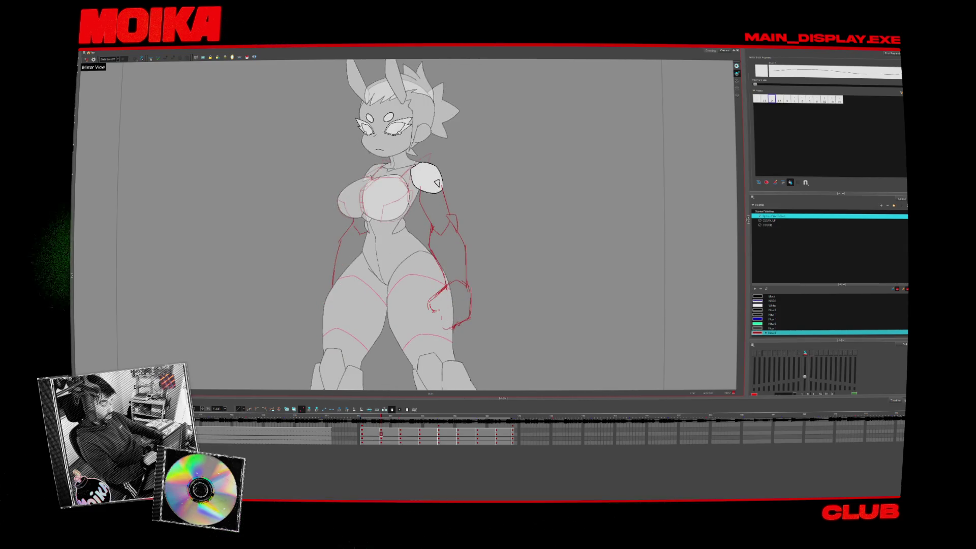
pyautogui.press(',')
pyautogui.press('.')
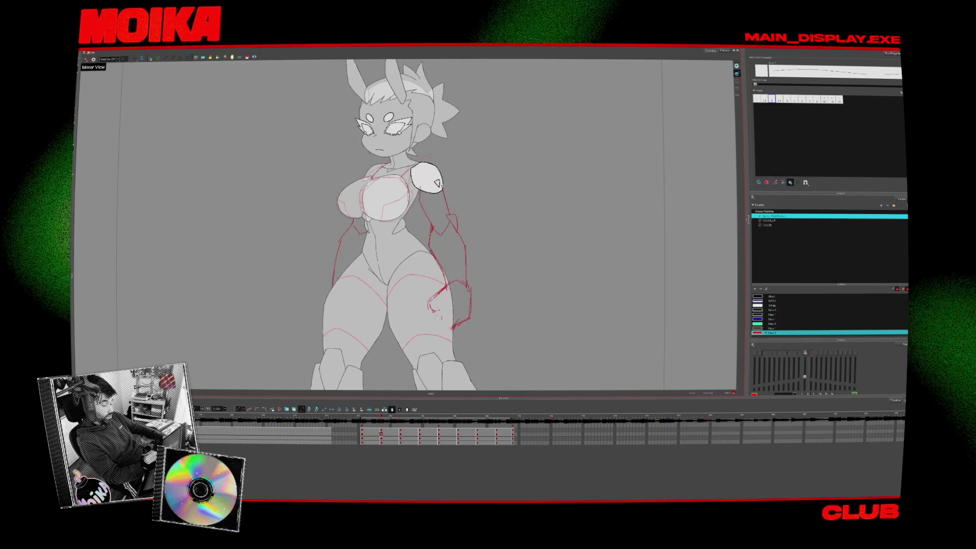
pyautogui.click(85, 59)
pyautogui.press(',')
pyautogui.press('.')
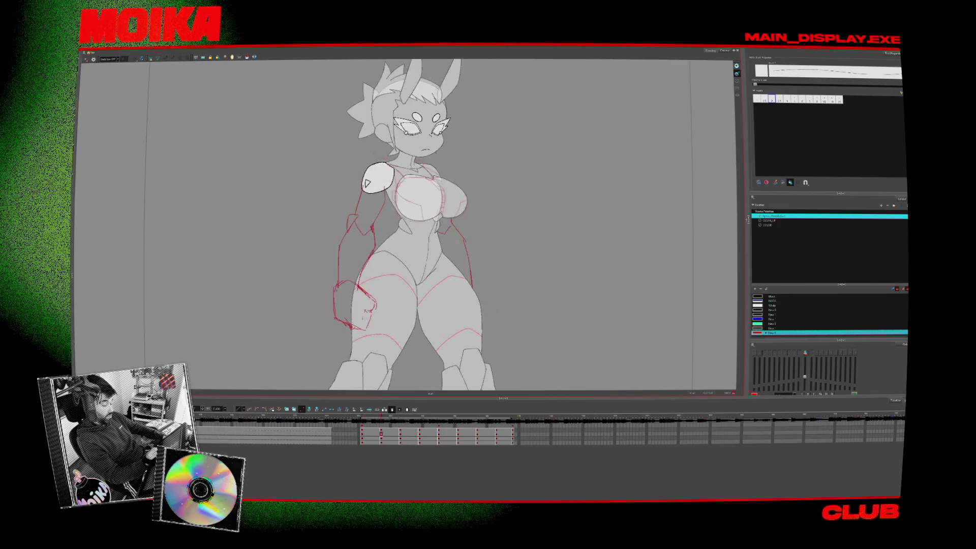
pyautogui.click(86, 58)
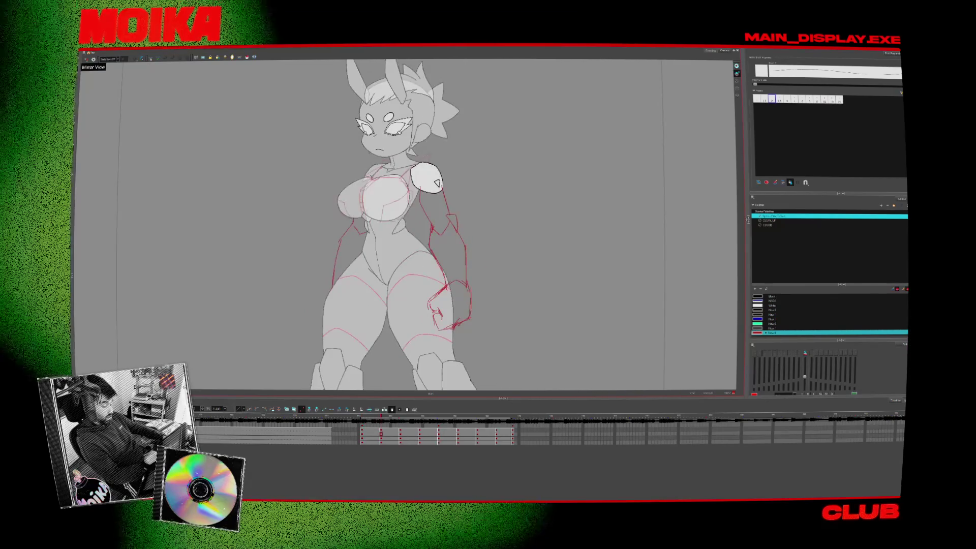
# Step toward the side view and mirror the canvas to check the three-quarter hand.
pyautogui.press('.')
pyautogui.press('.')
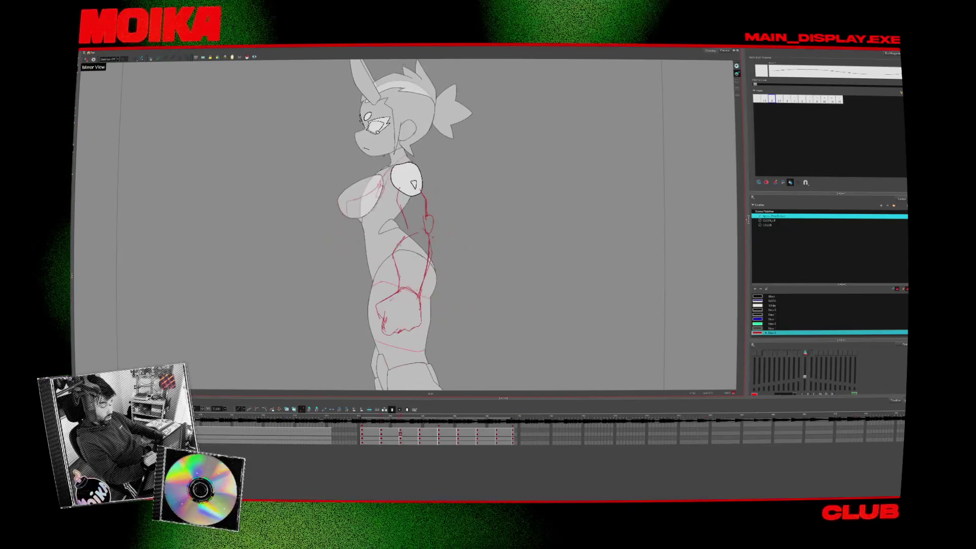
pyautogui.press(',')
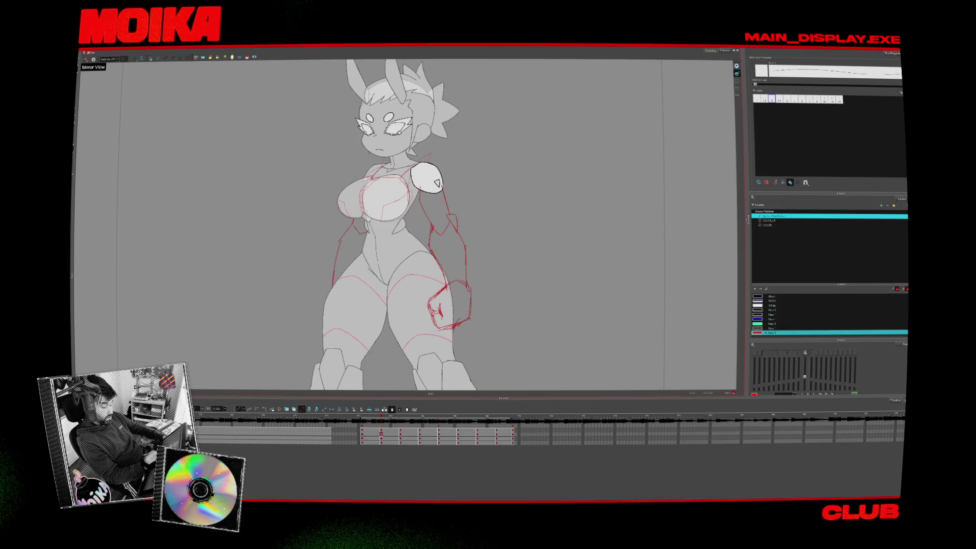
pyautogui.click(86, 59)
pyautogui.hotkey('alt', 'b')
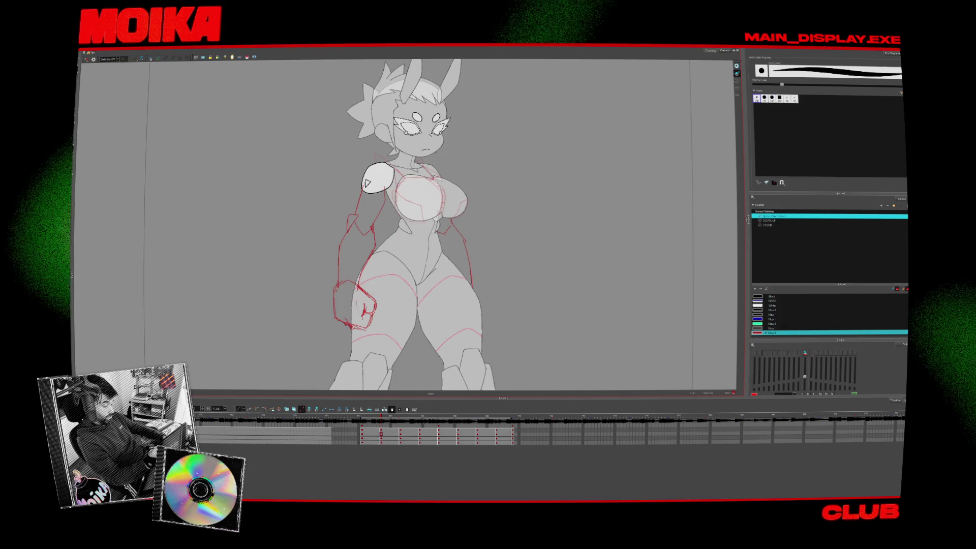
pyautogui.click(85, 59)
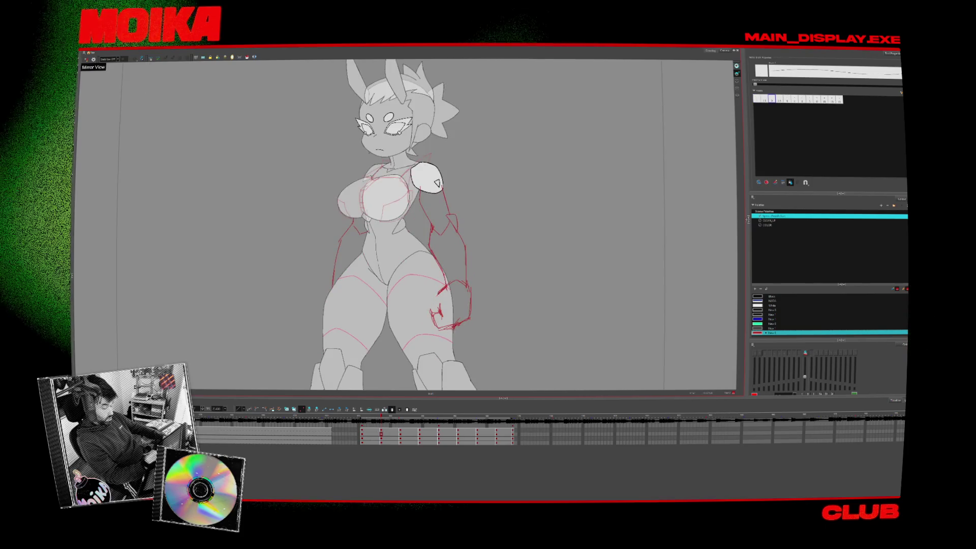
# Redraw the red fist at the side-view hip, comparing neighbouring drawings, then return to the front view.
pyautogui.press('.')
pyautogui.press(',')
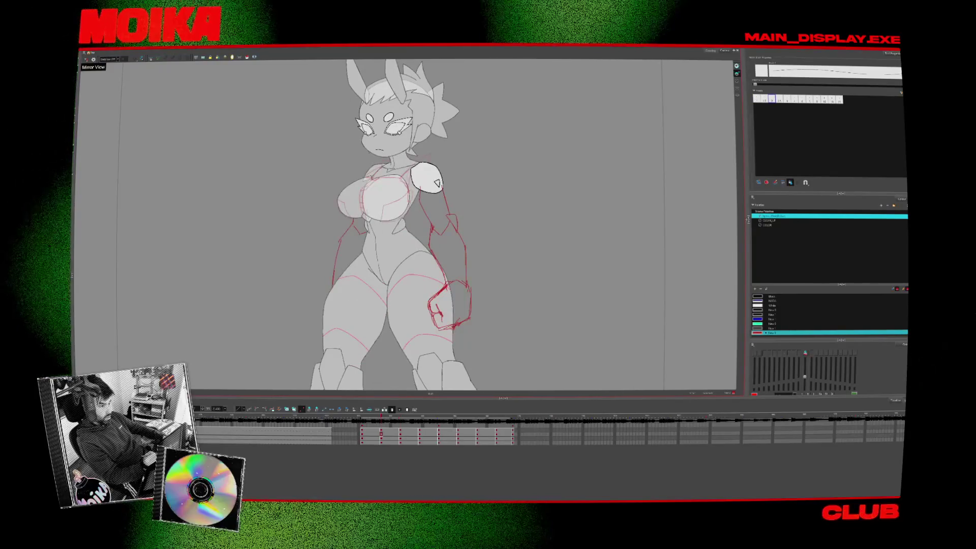
pyautogui.press('.')
pyautogui.press(',')
pyautogui.press('.')
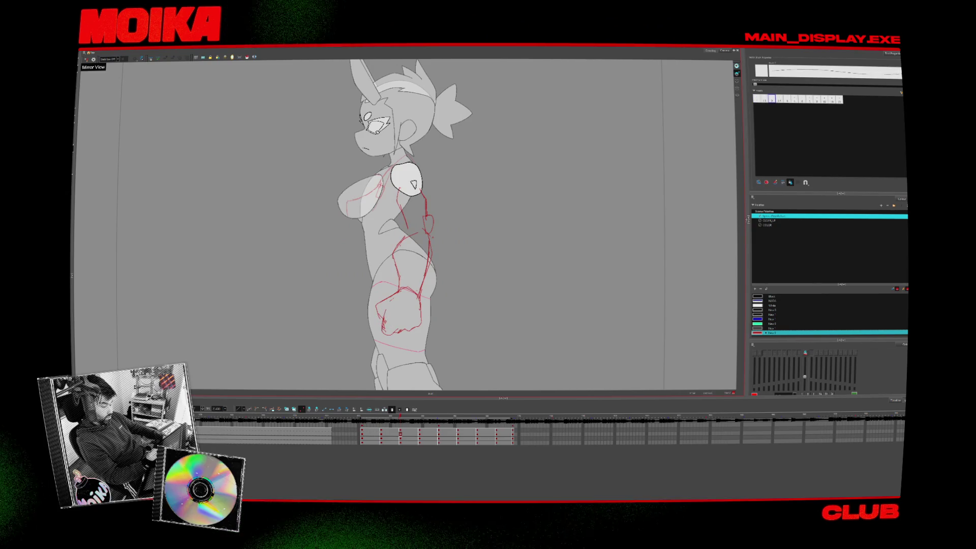
pyautogui.press(',')
pyautogui.press('.')
pyautogui.hotkey('alt', 'b')
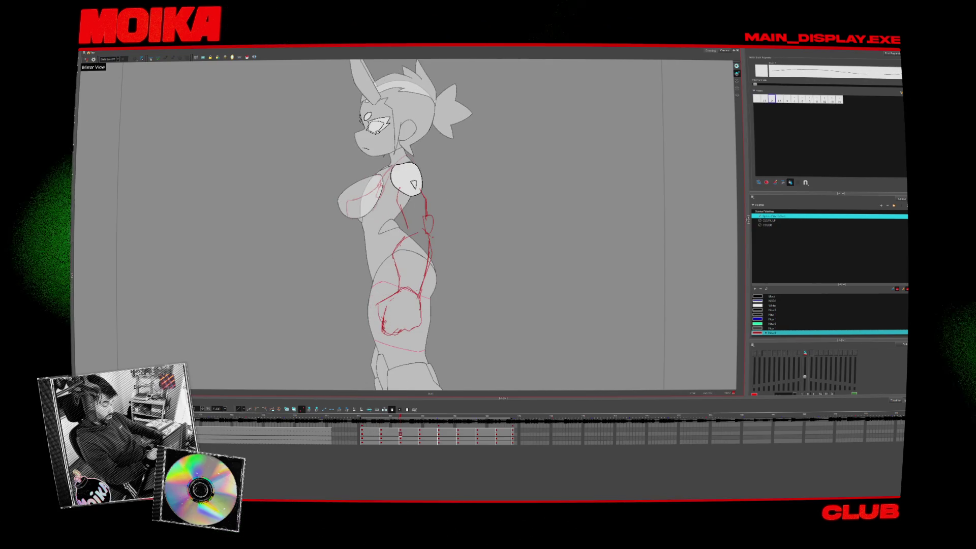
pyautogui.press(',')
pyautogui.press('.')
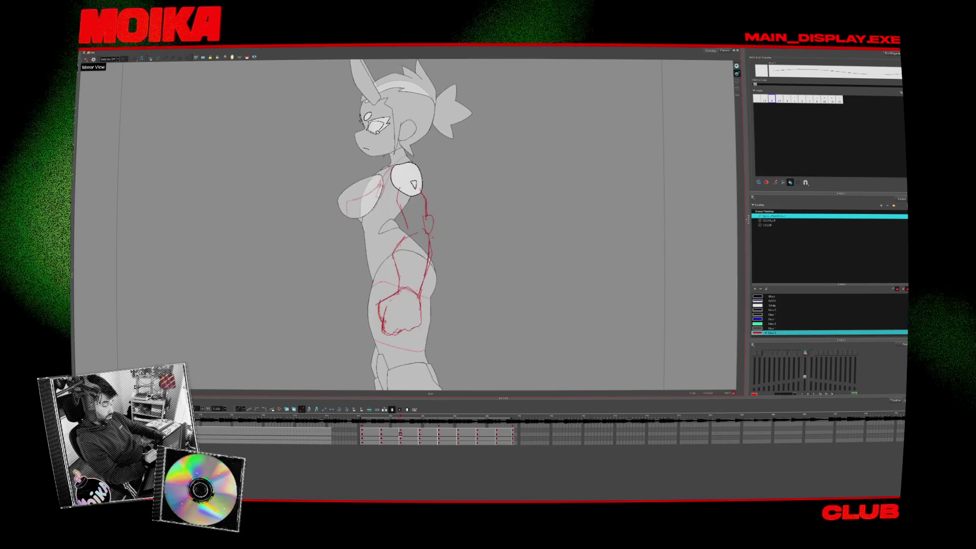
pyautogui.press('.')
pyautogui.press('.')
pyautogui.press('.')
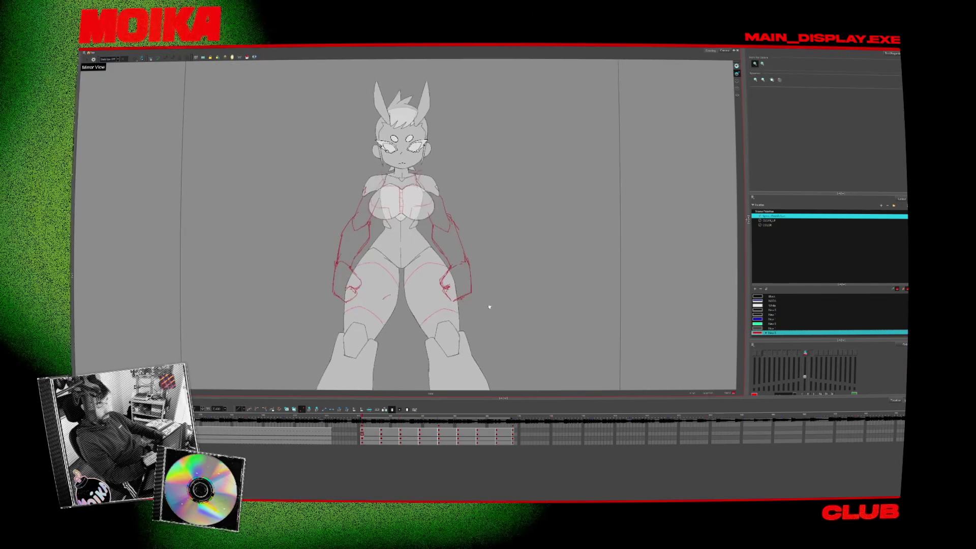
# Recolour the rough arm lines a paler red using the Colour Picker's value slider.
pyautogui.press('c')
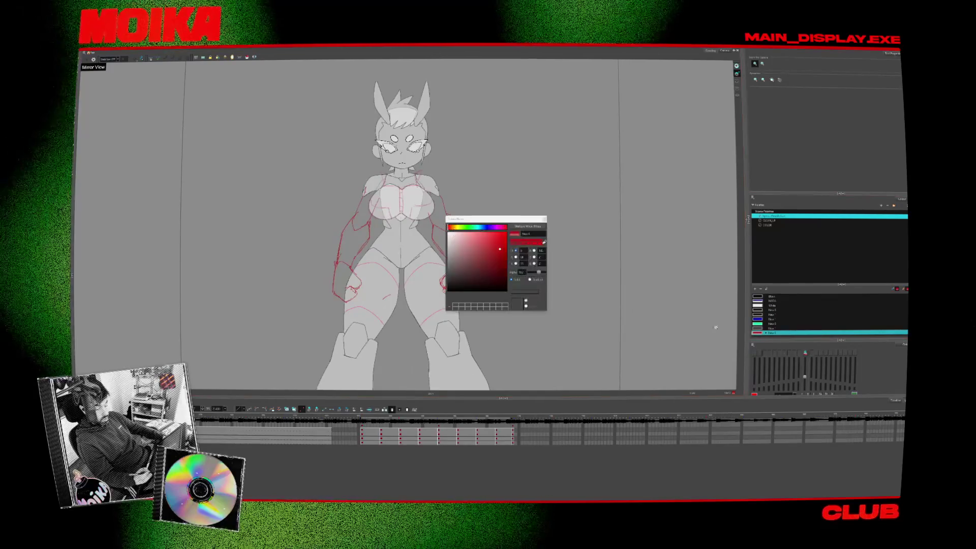
pyautogui.moveTo(539, 271); pyautogui.dragTo(534, 273)
pyautogui.click(544, 219)
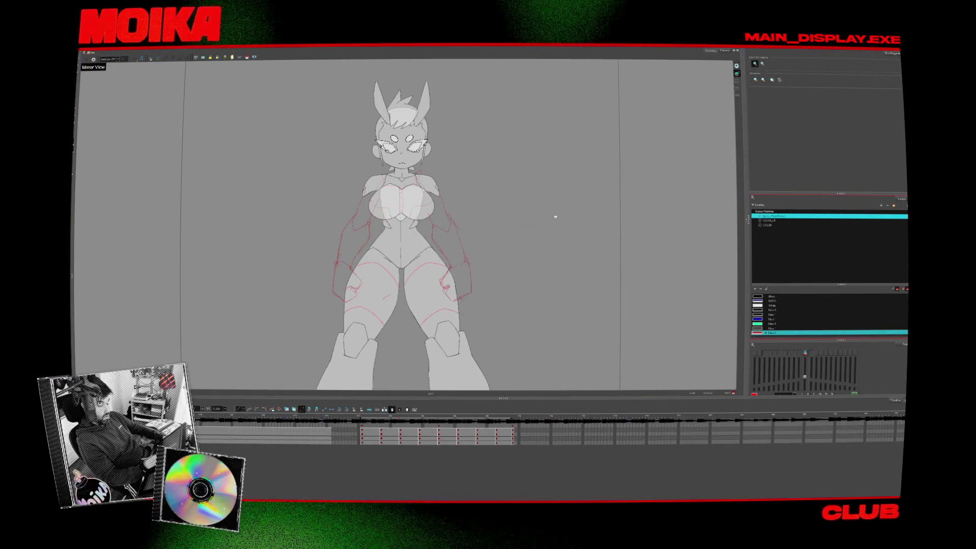